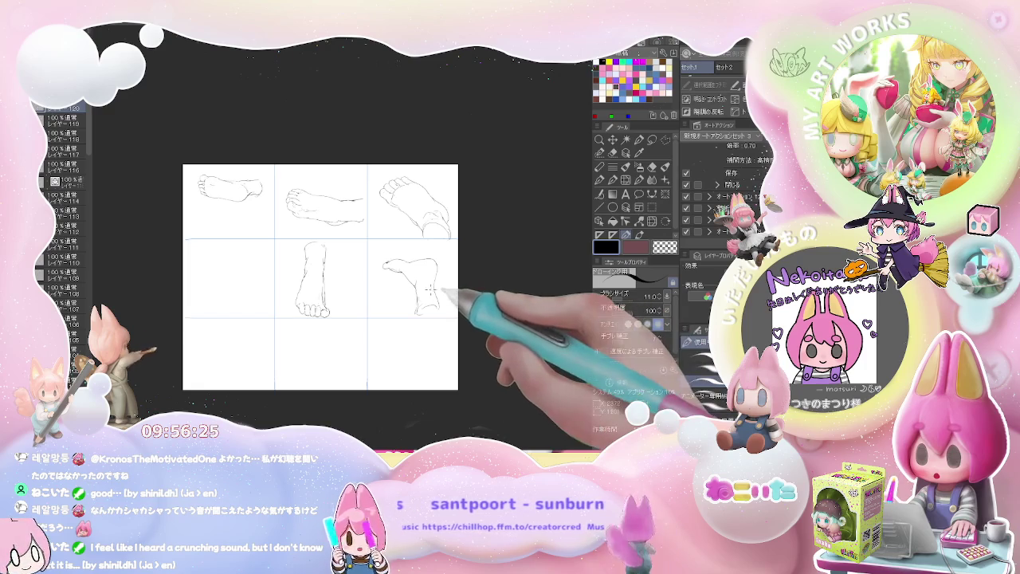
Step: Zoom in on the foot sketches and shift the view toward the third column
{"action": "scroll", "coordinate": [471, 295], "scroll_direction": "up", "scroll_amount": 2}
{"action": "scroll", "coordinate": [479, 291], "scroll_direction": "up", "scroll_amount": 2}
{"action": "scroll", "coordinate": [343, 295], "scroll_direction": "up", "scroll_amount": 1}
{"action": "left_click_drag", "start_coordinate": [284, 297], "coordinate": [432, 299]}
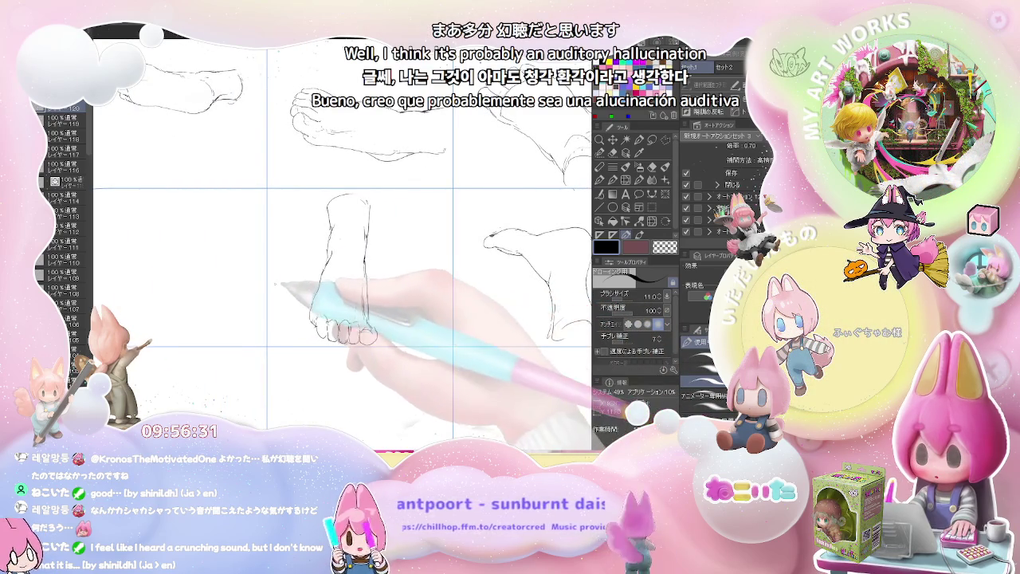
Step: Pan the view slightly across the enlarged foot studies
{"action": "left_click_drag", "start_coordinate": [271, 282], "coordinate": [333, 267]}
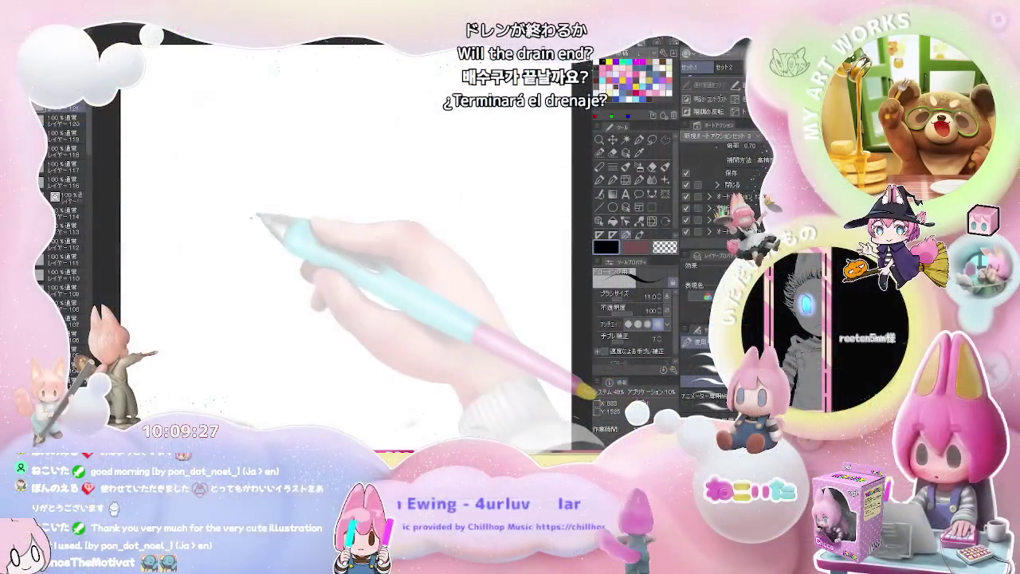
{"action": "mouse_move", "coordinate": [260, 198]}
{"action": "left_mouse_down"}
{"action": "mouse_move", "coordinate": [250, 236]}
{"action": "mouse_move", "coordinate": [276, 192]}
{"action": "mouse_move", "coordinate": [310, 230]}
{"action": "left_mouse_up"}
Step: Sketch the side of the head, small hair strands and the start of the arm below
{"action": "mouse_move", "coordinate": [275, 196]}
{"action": "left_mouse_down"}
{"action": "mouse_move", "coordinate": [276, 238]}
{"action": "mouse_move", "coordinate": [262, 241]}
{"action": "left_mouse_up"}
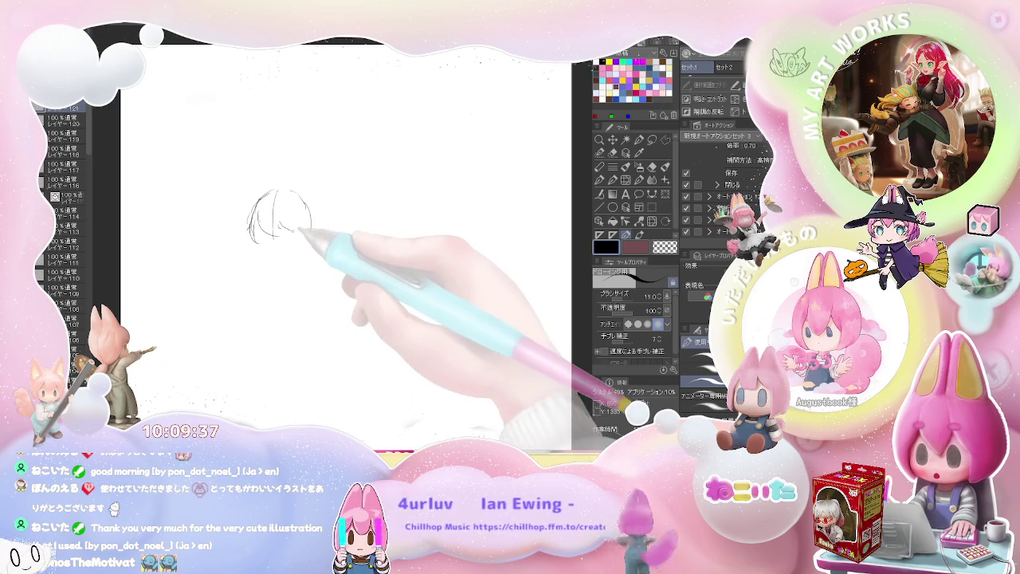
{"action": "mouse_move", "coordinate": [309, 229]}
{"action": "left_mouse_down"}
{"action": "mouse_move", "coordinate": [292, 236]}
{"action": "mouse_move", "coordinate": [301, 250]}
{"action": "left_mouse_up"}
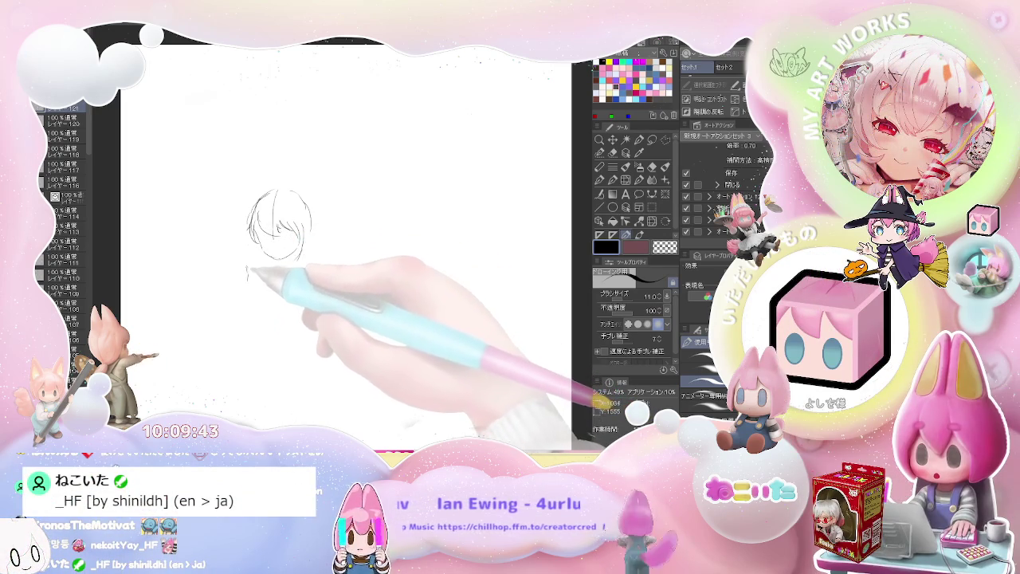
{"action": "mouse_move", "coordinate": [242, 275]}
{"action": "left_mouse_down"}
{"action": "mouse_move", "coordinate": [255, 263]}
{"action": "mouse_move", "coordinate": [279, 269]}
{"action": "left_mouse_up"}
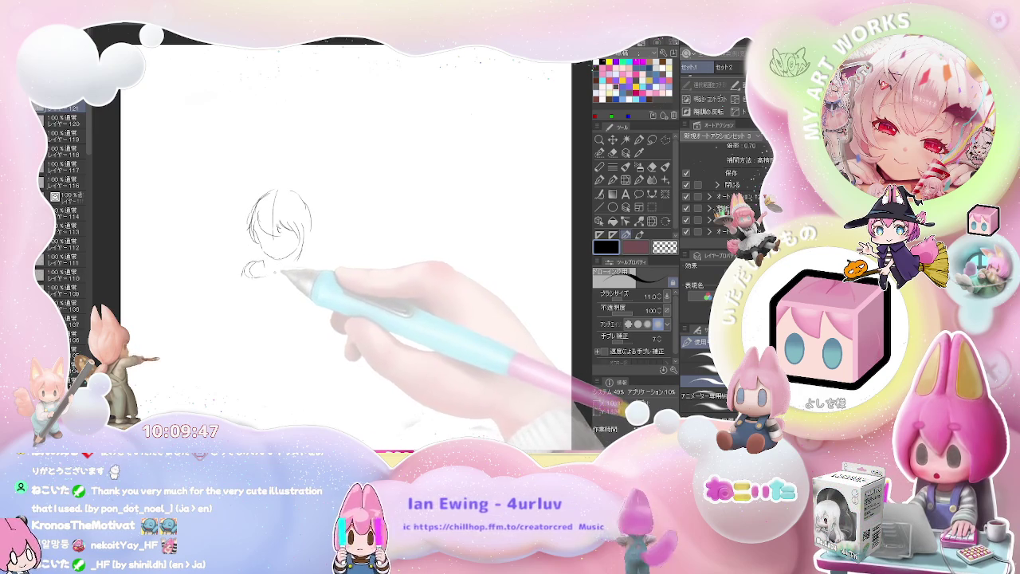
{"action": "key", "text": "e"}
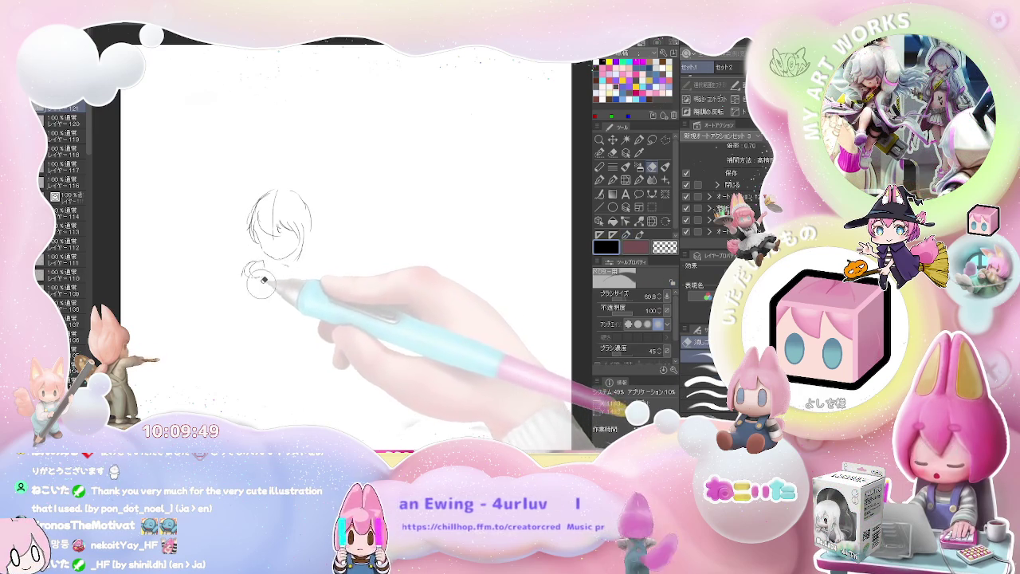
{"action": "key", "text": "p"}
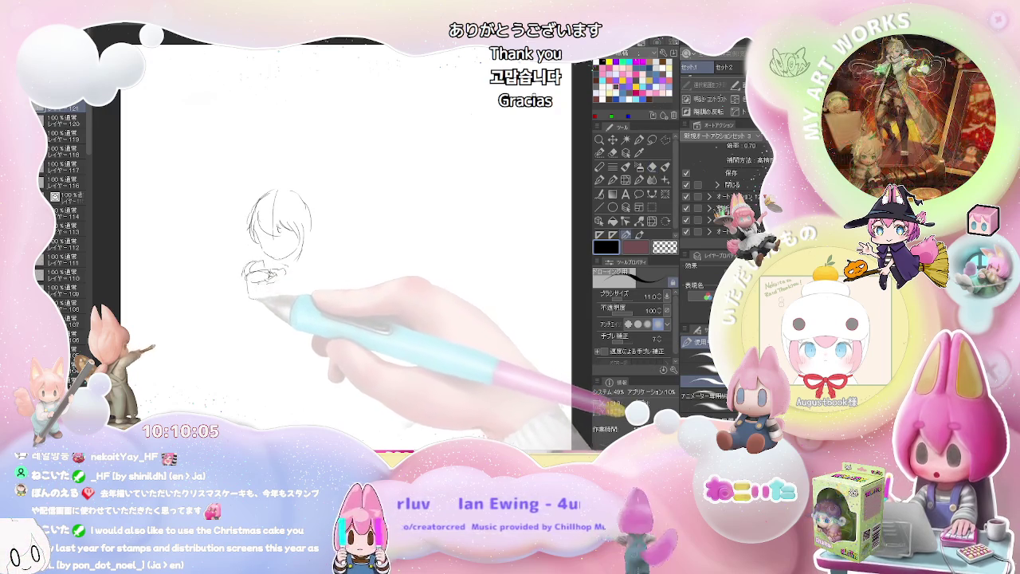
Step: Erase stray strokes below the head, then sketch the cupped hands and the arm beside them
{"action": "key", "text": "e"}
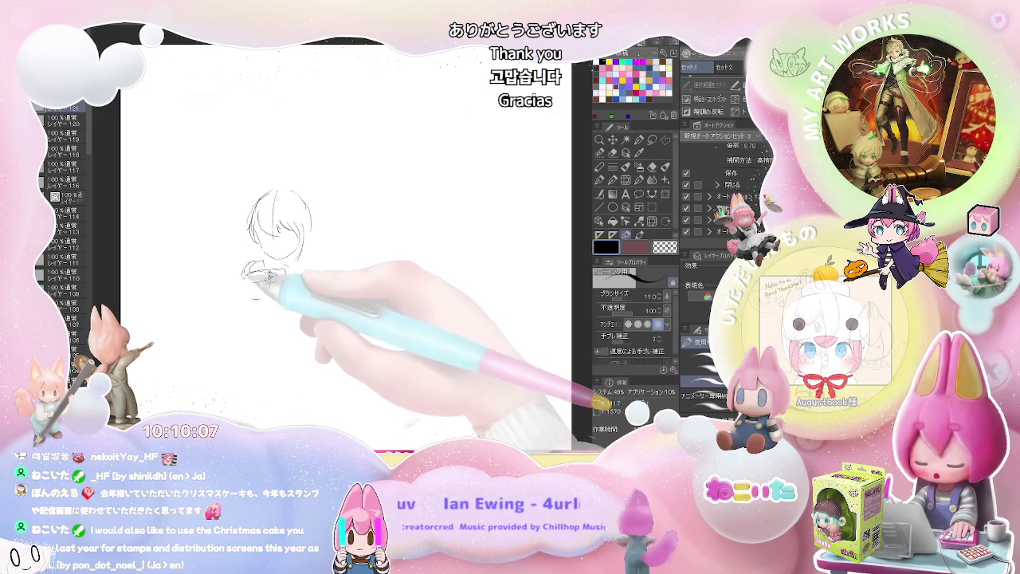
{"action": "left_click_drag", "start_coordinate": [249, 276], "coordinate": [250, 293]}
{"action": "key", "text": "p"}
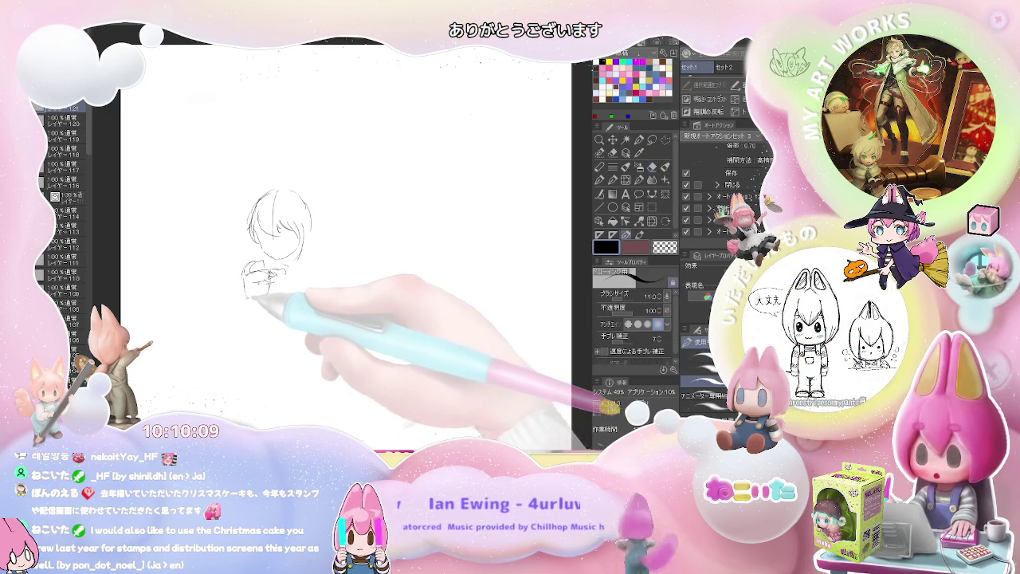
{"action": "left_click_drag", "start_coordinate": [269, 291], "coordinate": [275, 281]}
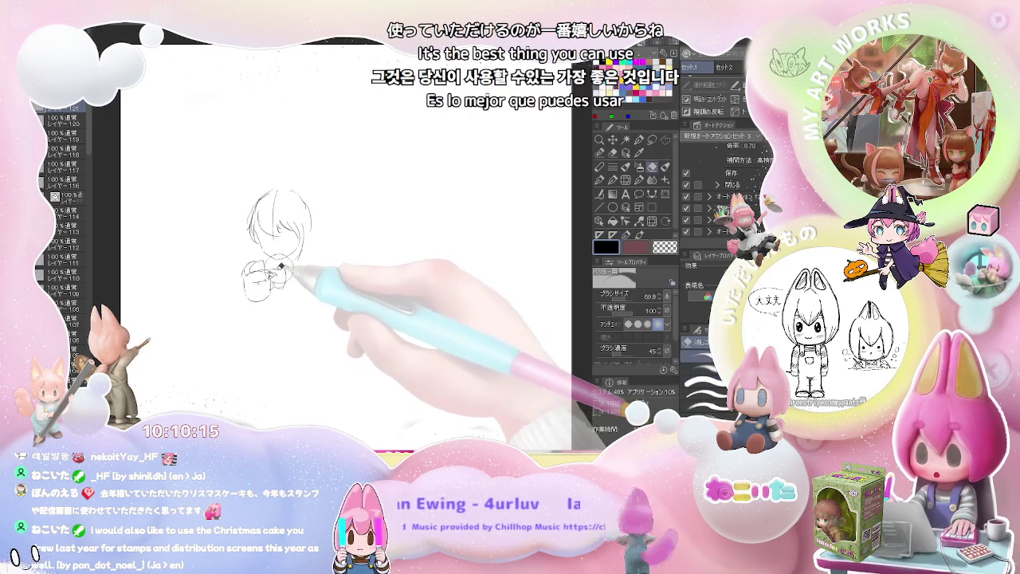
{"action": "mouse_move", "coordinate": [287, 275]}
{"action": "left_mouse_down"}
{"action": "mouse_move", "coordinate": [289, 289]}
{"action": "mouse_move", "coordinate": [298, 282]}
{"action": "left_mouse_up"}
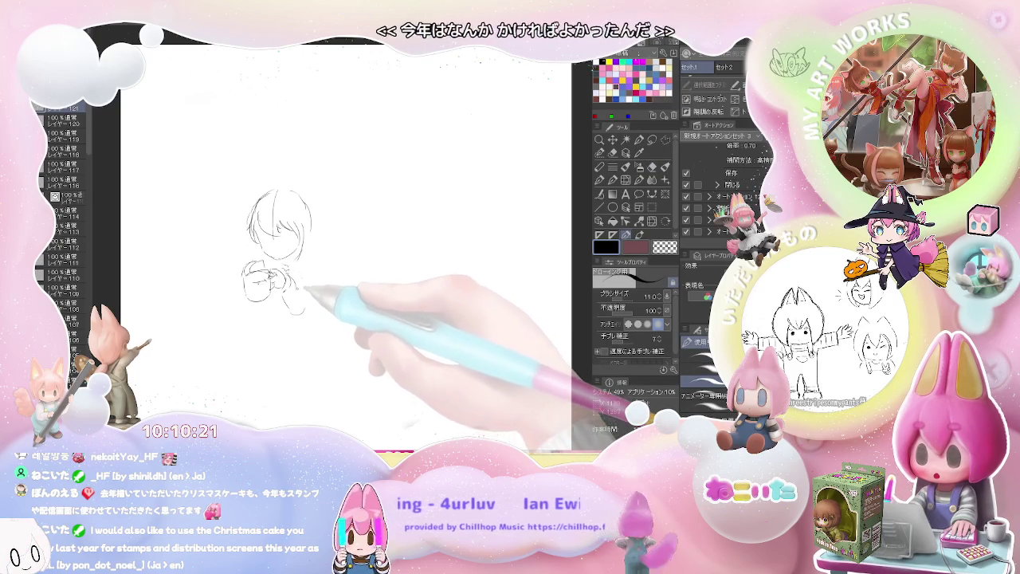
{"action": "left_click_drag", "start_coordinate": [289, 293], "coordinate": [306, 318]}
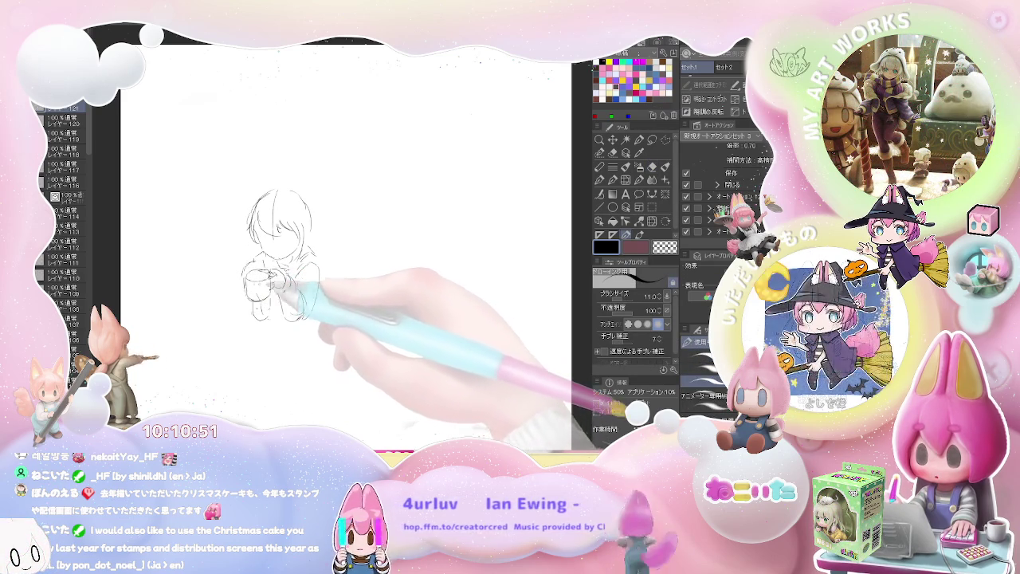
Step: Sketch the lower body's right side and left curve, extending the legs and feet downward
{"action": "key", "text": "e"}
{"action": "key", "text": "p"}
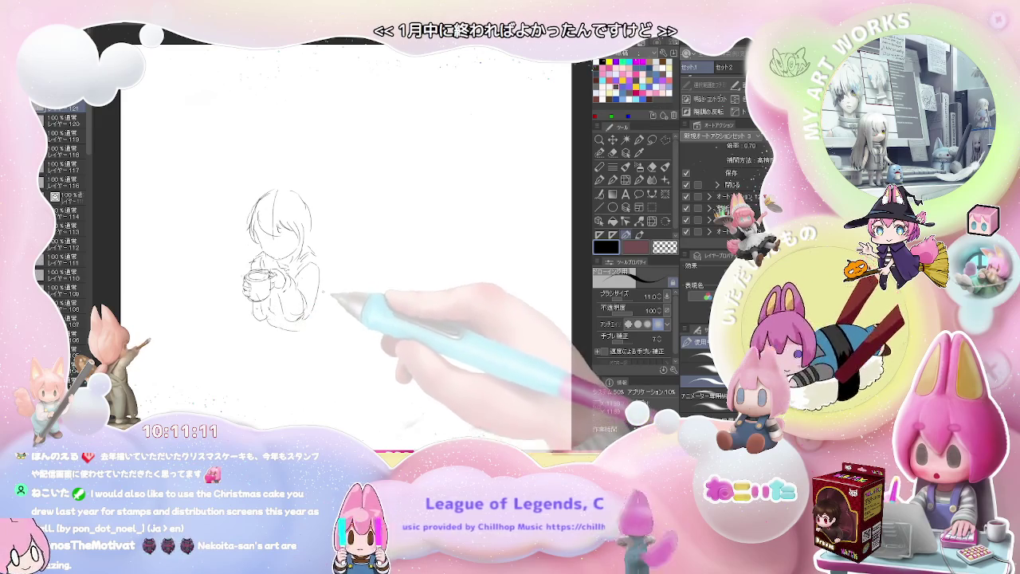
{"action": "left_click_drag", "start_coordinate": [308, 319], "coordinate": [327, 323]}
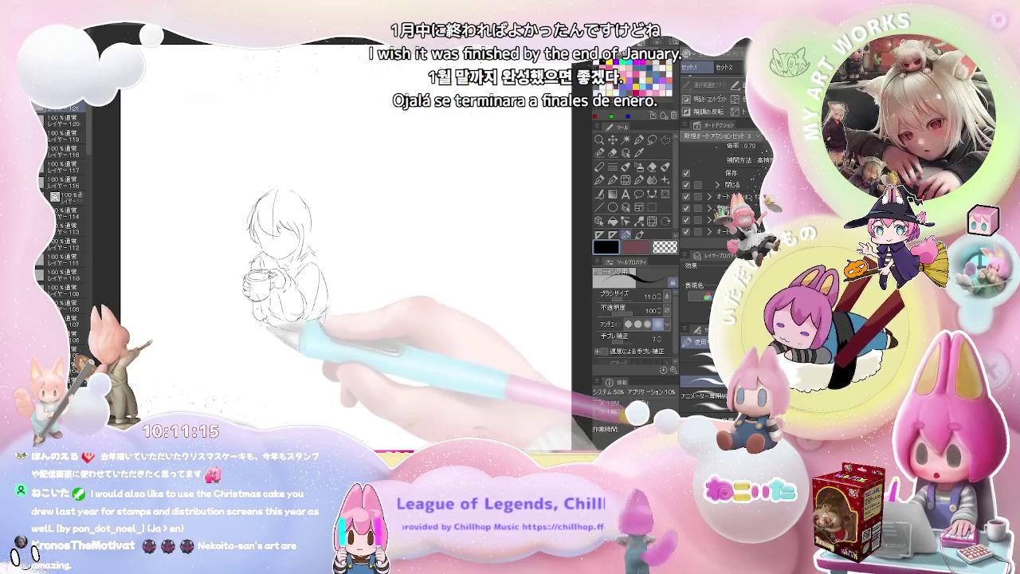
{"action": "key", "text": "e"}
{"action": "key", "text": "p"}
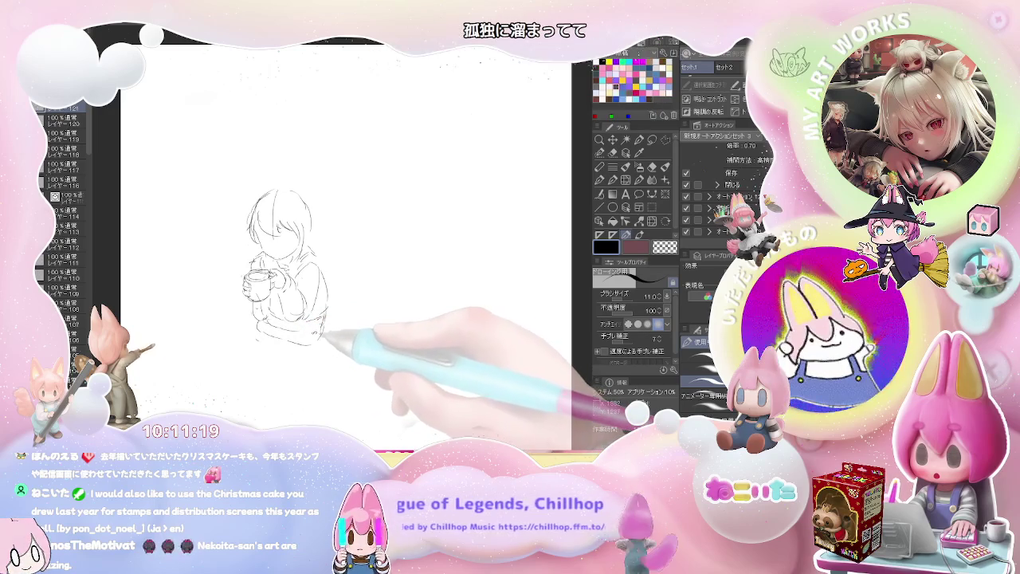
{"action": "left_click_drag", "start_coordinate": [256, 339], "coordinate": [275, 354]}
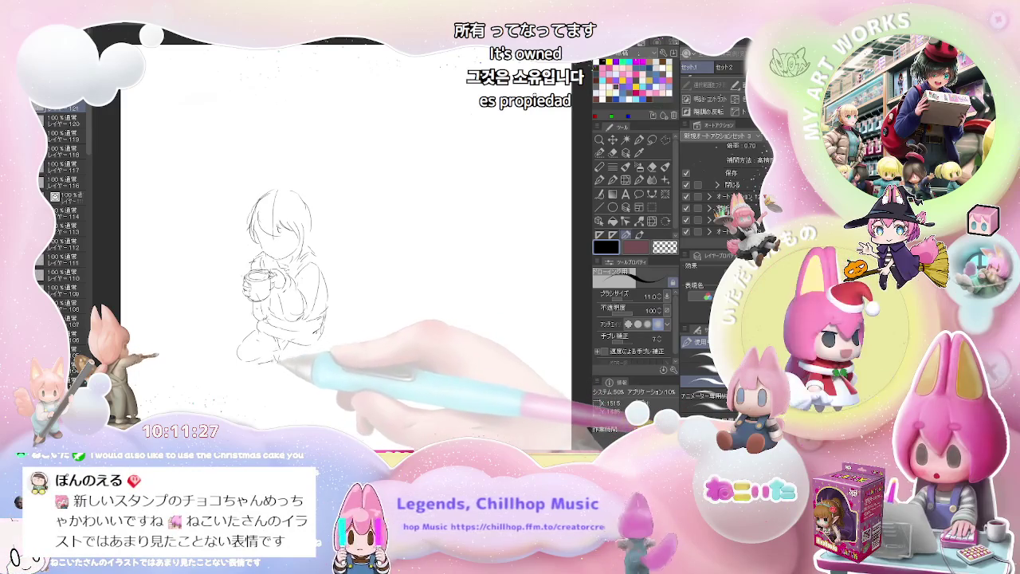
{"action": "left_click_drag", "start_coordinate": [275, 365], "coordinate": [302, 384]}
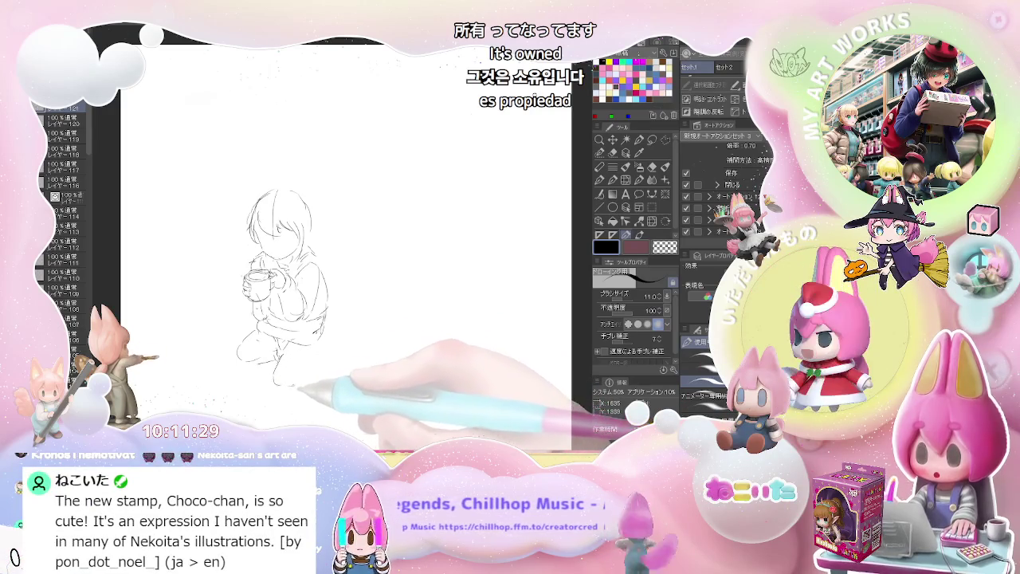
Step: Refine the knees and lower legs of the seated pose, briefly blending the lines
{"action": "key", "text": "e"}
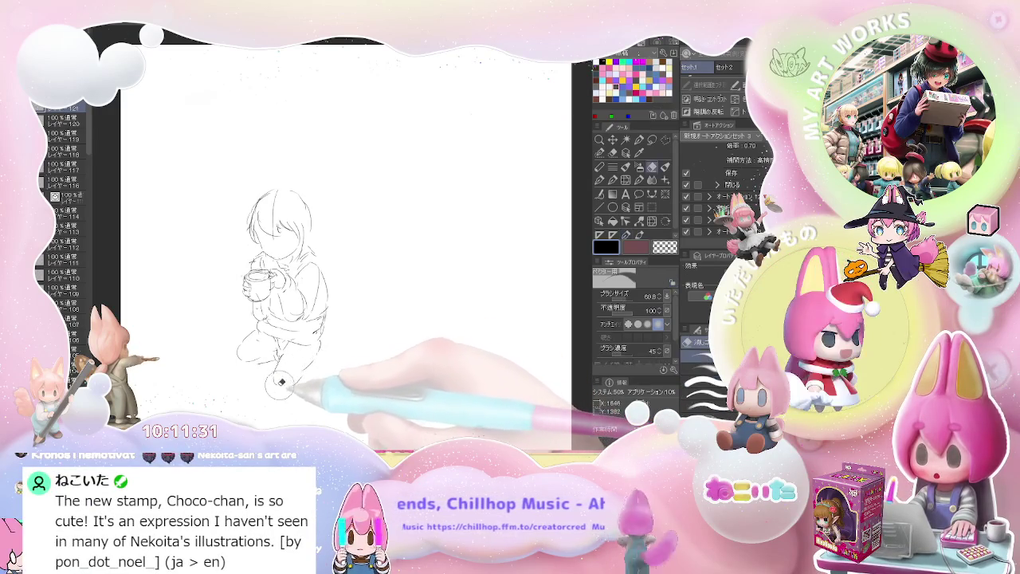
{"action": "key", "text": "p"}
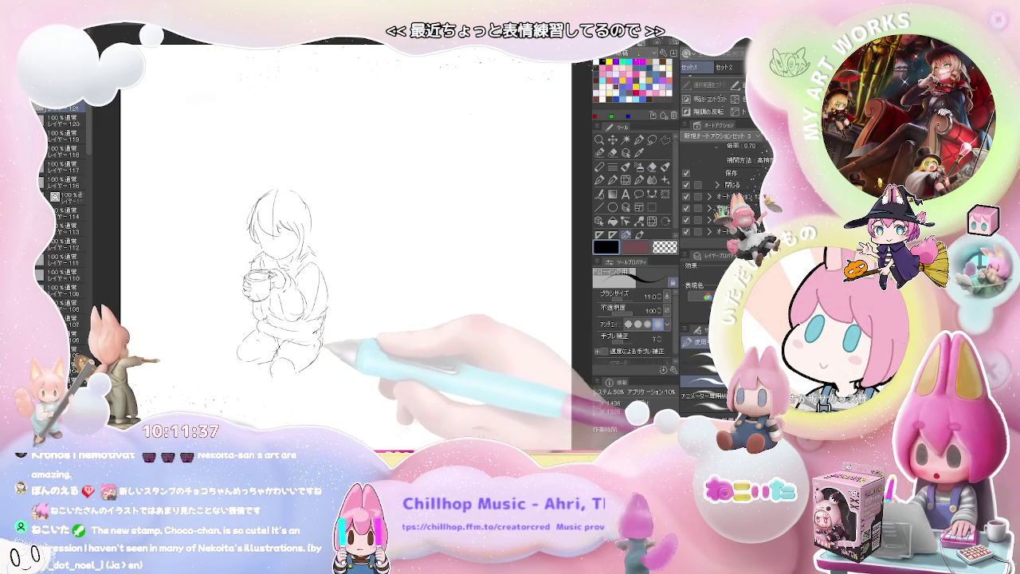
{"action": "key", "text": "e"}
{"action": "key", "text": "p"}
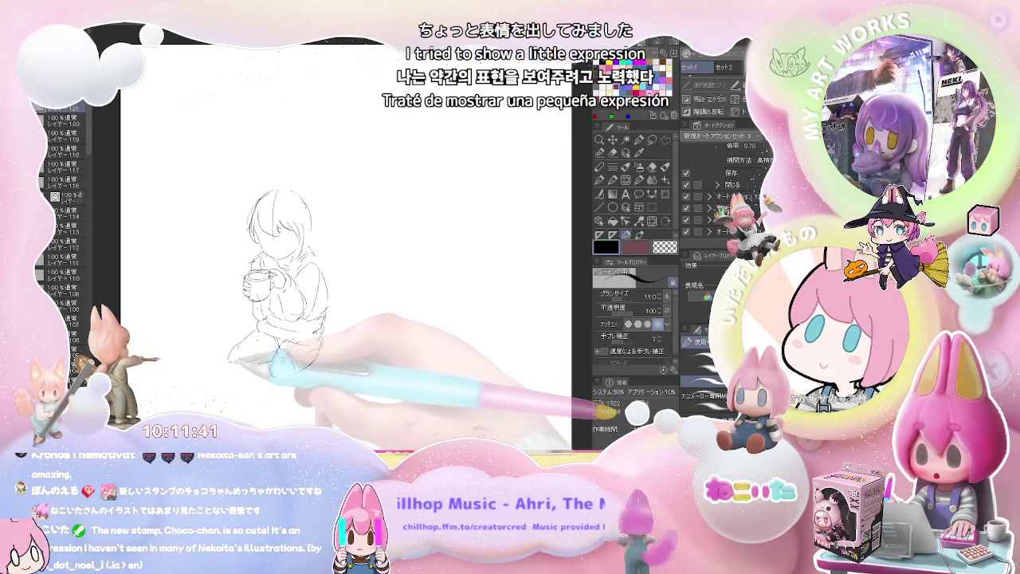
{"action": "mouse_move", "coordinate": [267, 341]}
{"action": "left_mouse_down"}
{"action": "mouse_move", "coordinate": [231, 369]}
{"action": "mouse_move", "coordinate": [244, 371]}
{"action": "left_mouse_up"}
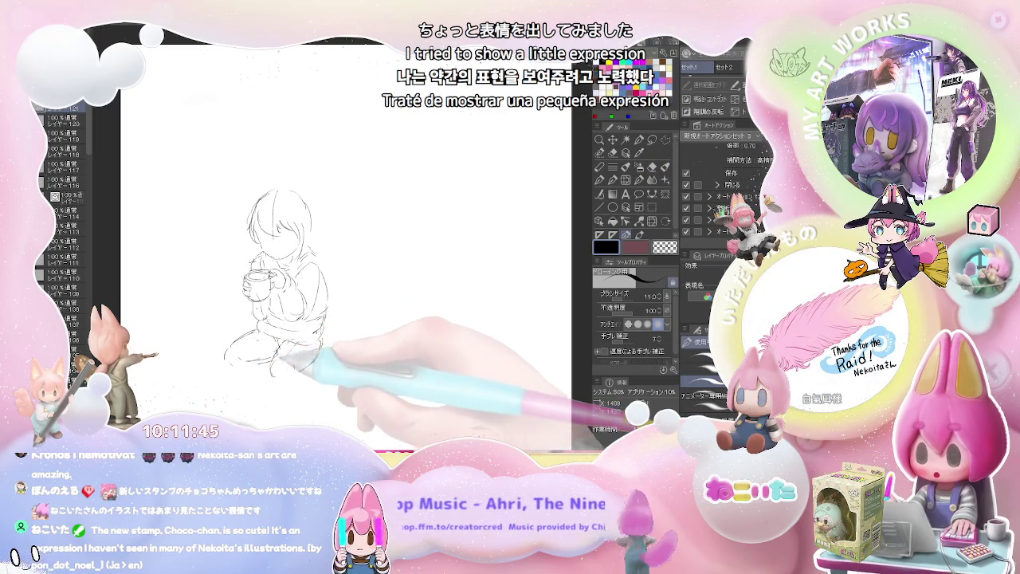
{"action": "left_click_drag", "start_coordinate": [279, 357], "coordinate": [257, 369]}
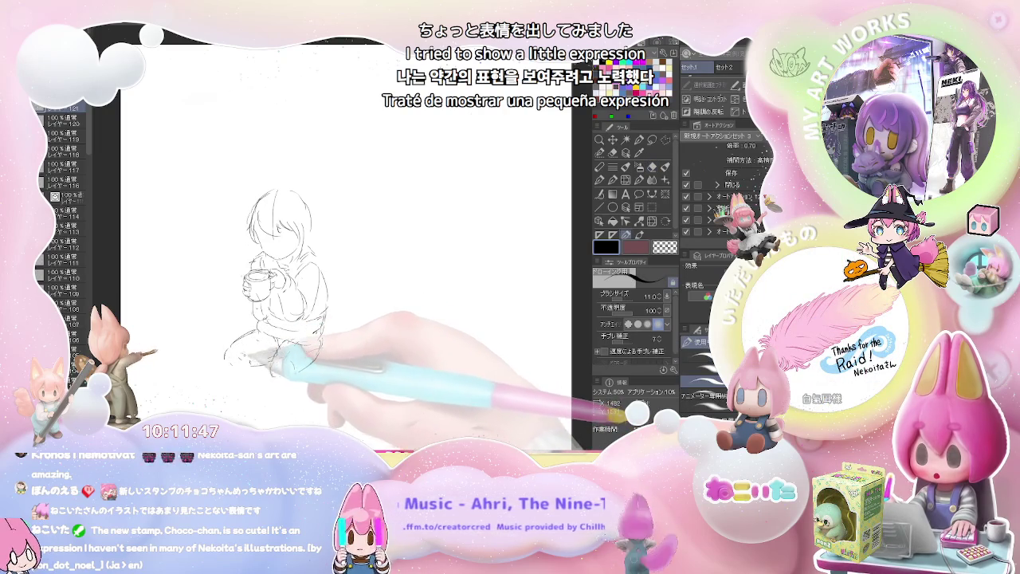
{"action": "key", "text": "j"}
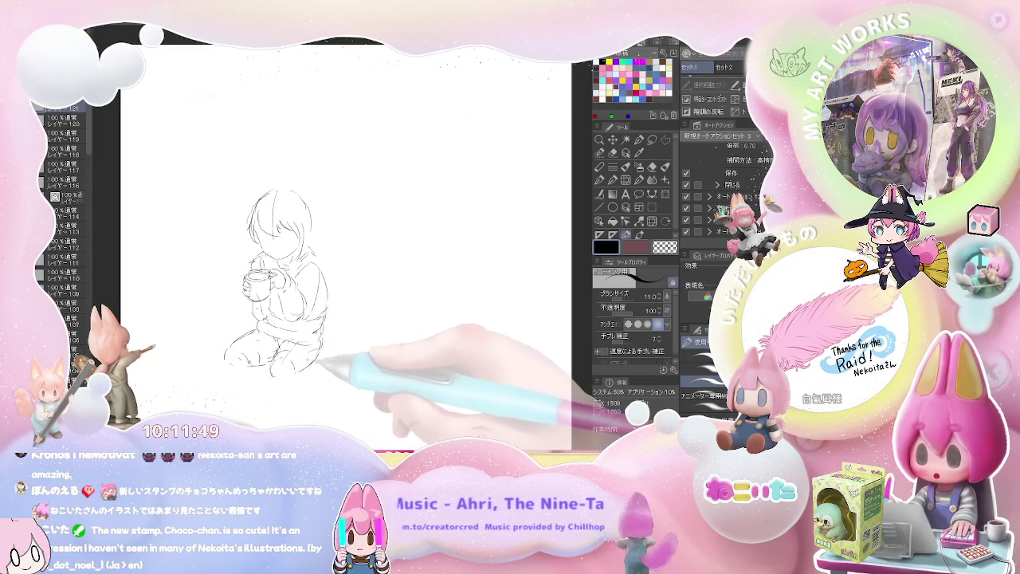
{"action": "key", "text": "p"}
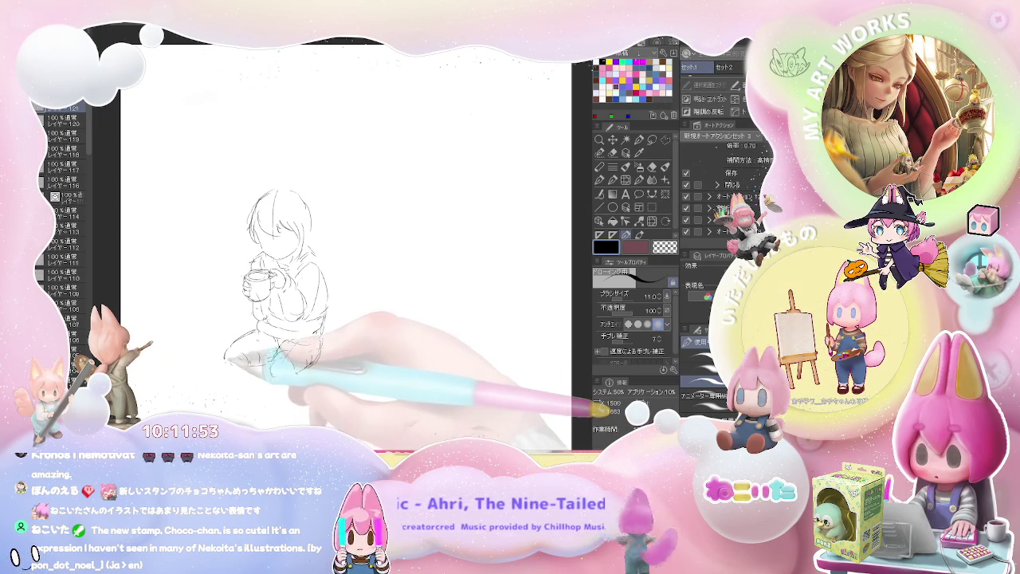
Step: Redraw the lower-left leg with cleaner pencil lines, erasing the rough strokes beneath
{"action": "left_click_drag", "start_coordinate": [227, 390], "coordinate": [255, 368]}
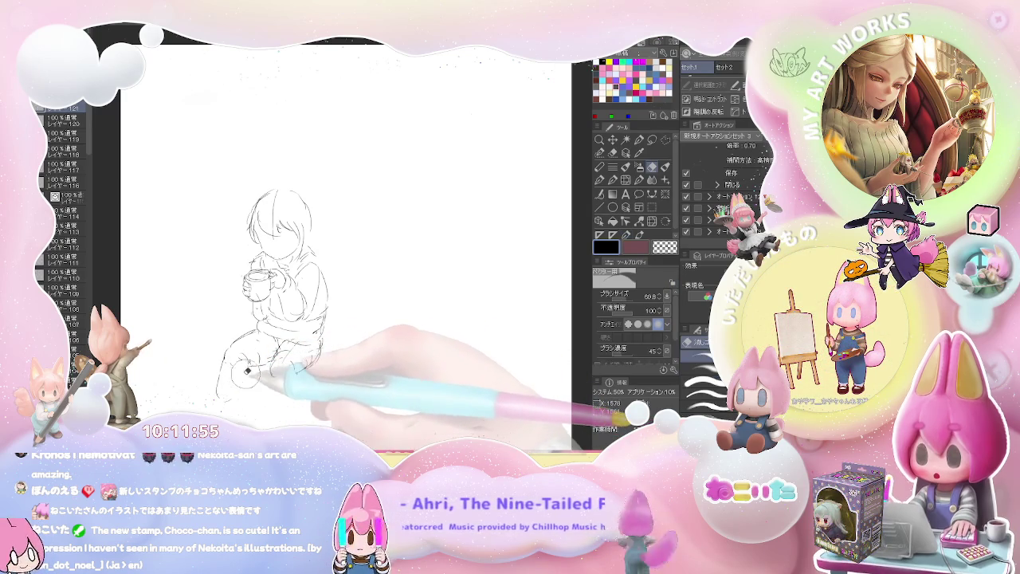
{"action": "key", "text": "j"}
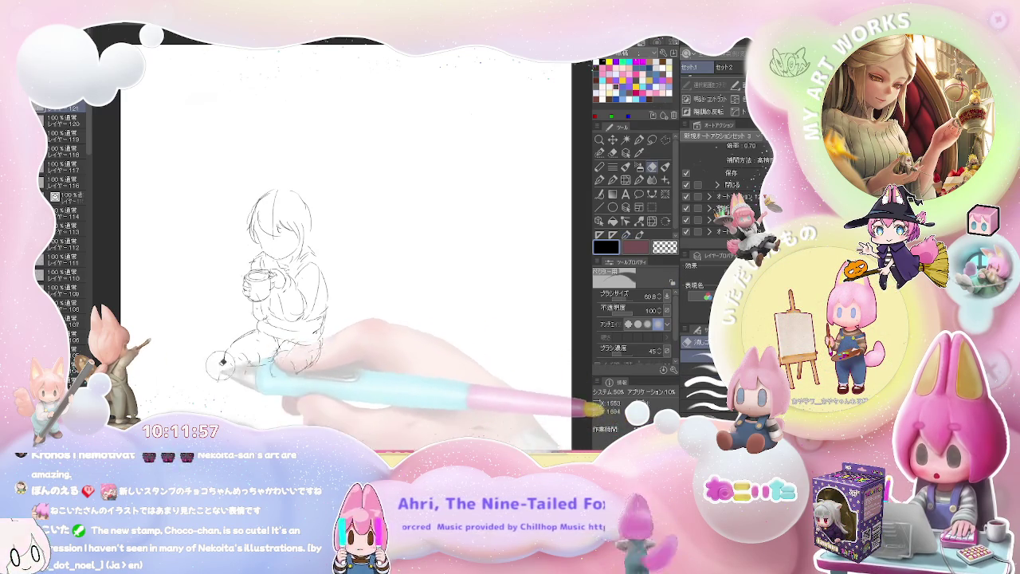
{"action": "key", "text": "p"}
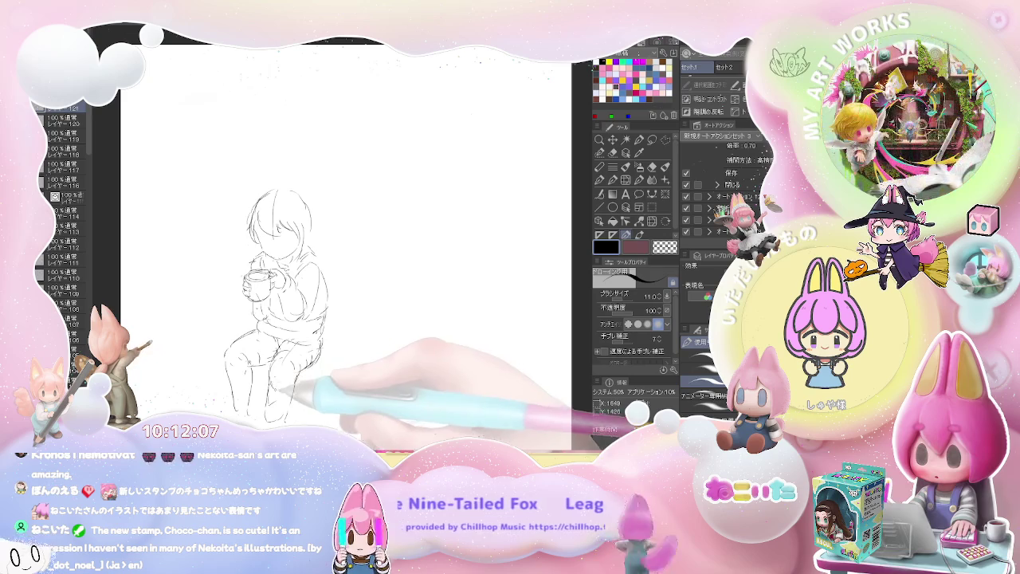
{"action": "key", "text": "e"}
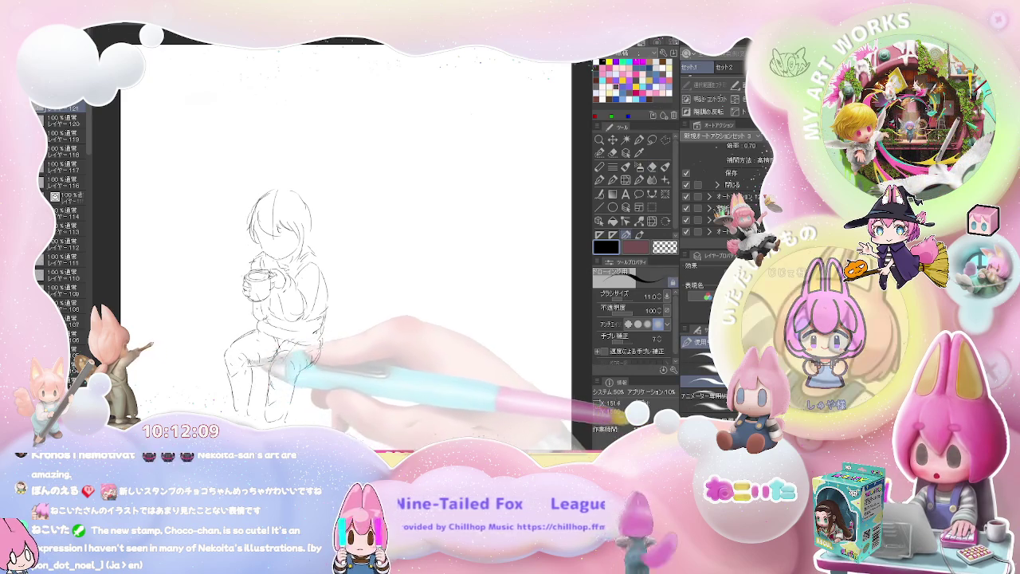
{"action": "key", "text": "p"}
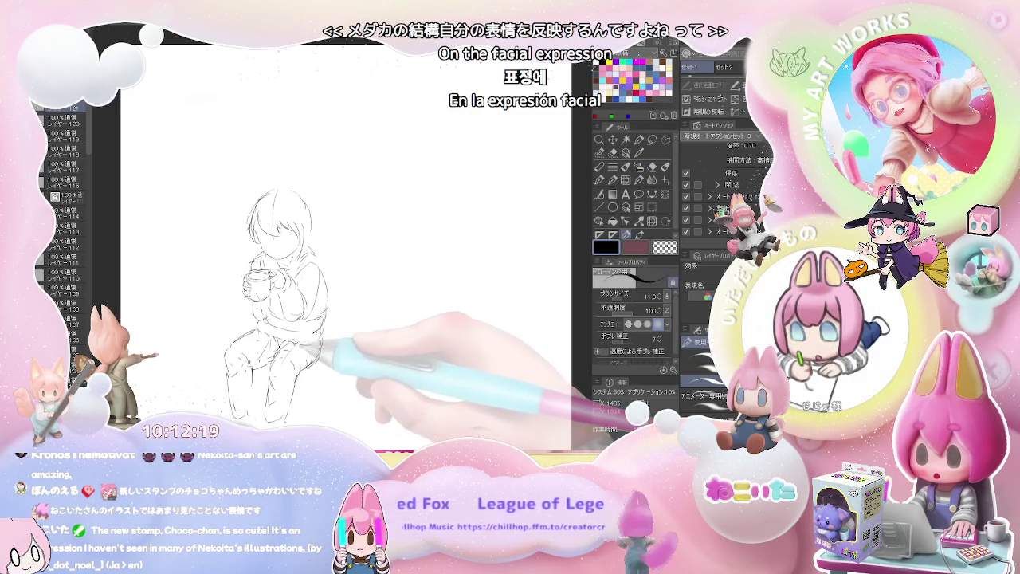
{"action": "key", "text": "e"}
{"action": "key", "text": "p"}
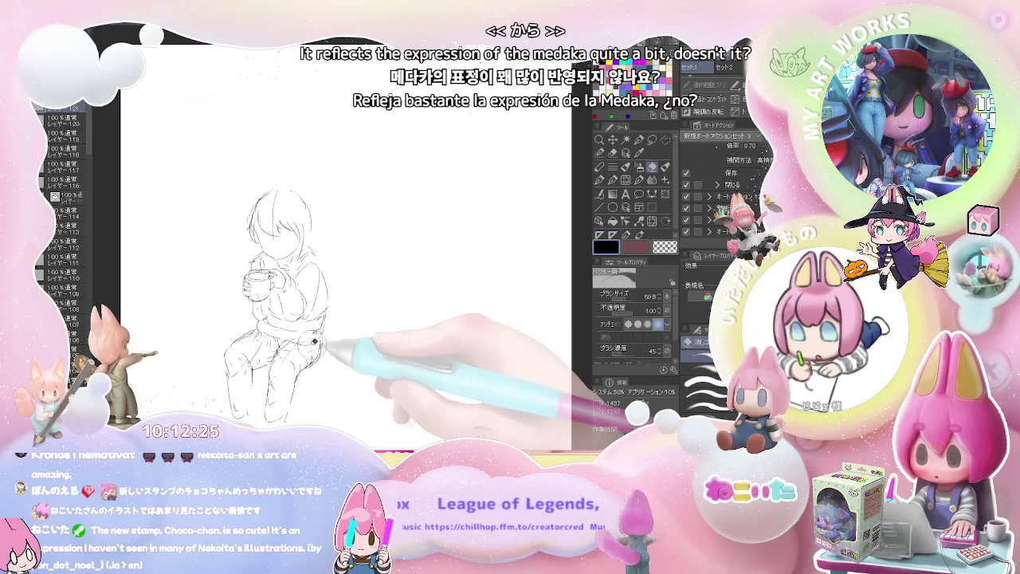
{"action": "key", "text": "p"}
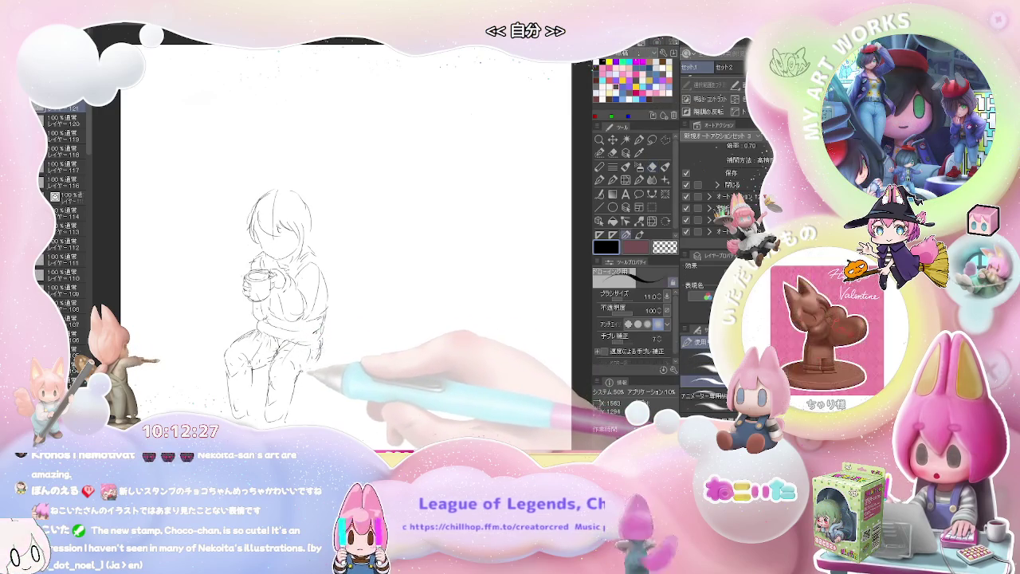
{"action": "key", "text": "e"}
{"action": "key", "text": "p"}
{"action": "key", "text": "e"}
{"action": "key", "text": "p"}
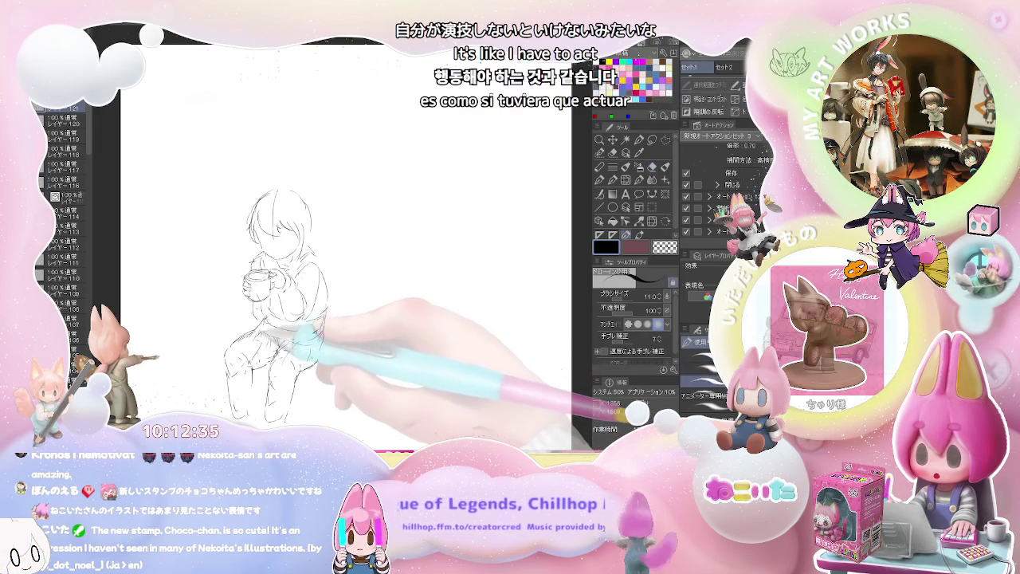
Step: Redraw the rest of the legs and shoes cleanly, then add strokes to the hair and face
{"action": "key", "text": "e"}
{"action": "key", "text": "p"}
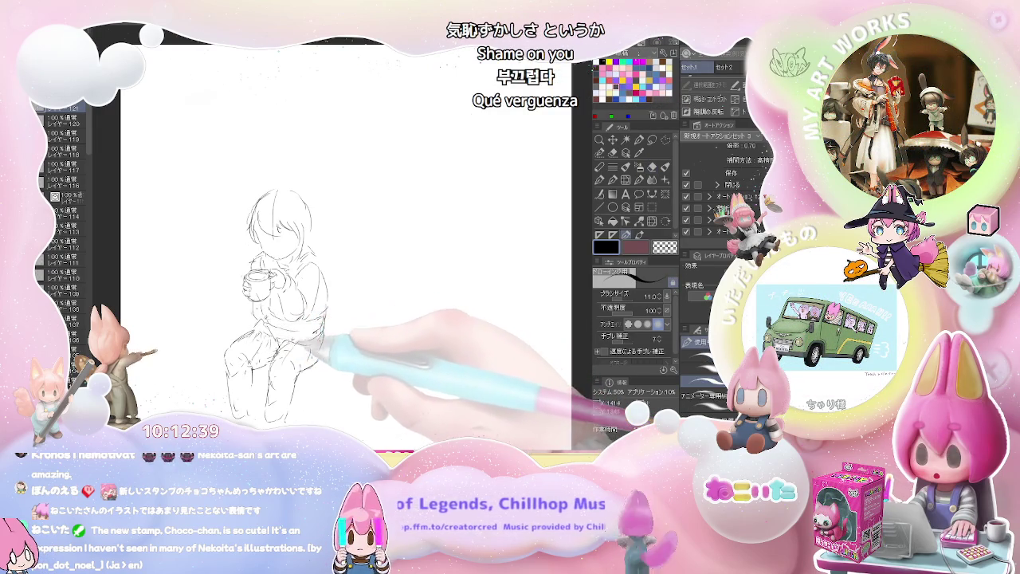
{"action": "key", "text": "e"}
{"action": "key", "text": "p"}
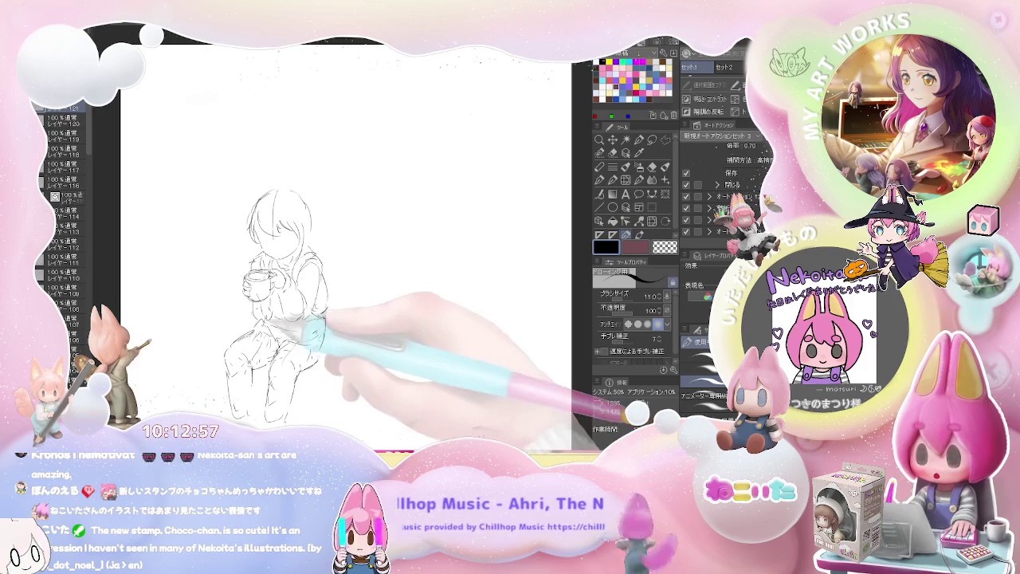
{"action": "key", "text": "e"}
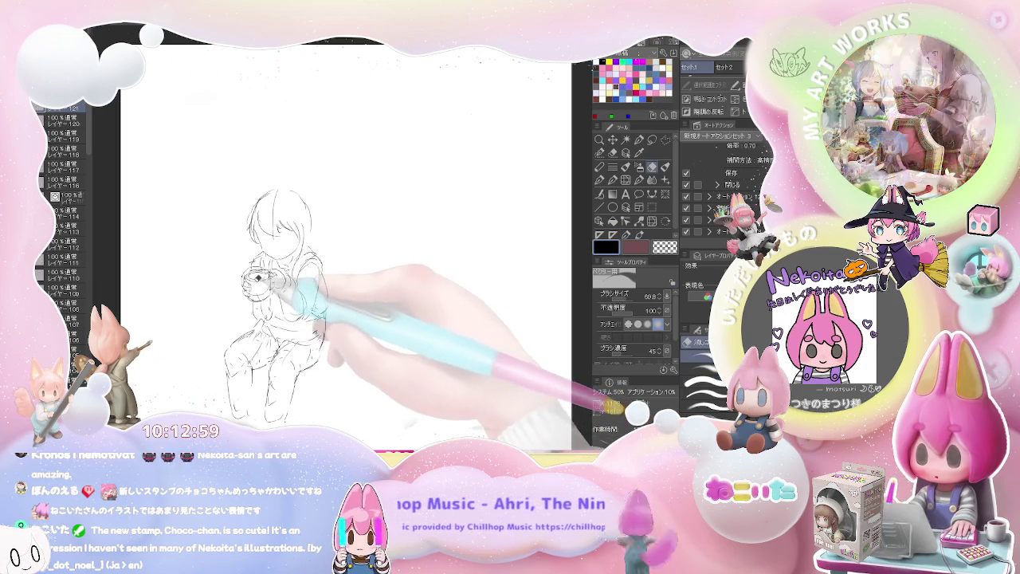
{"action": "key", "text": "p"}
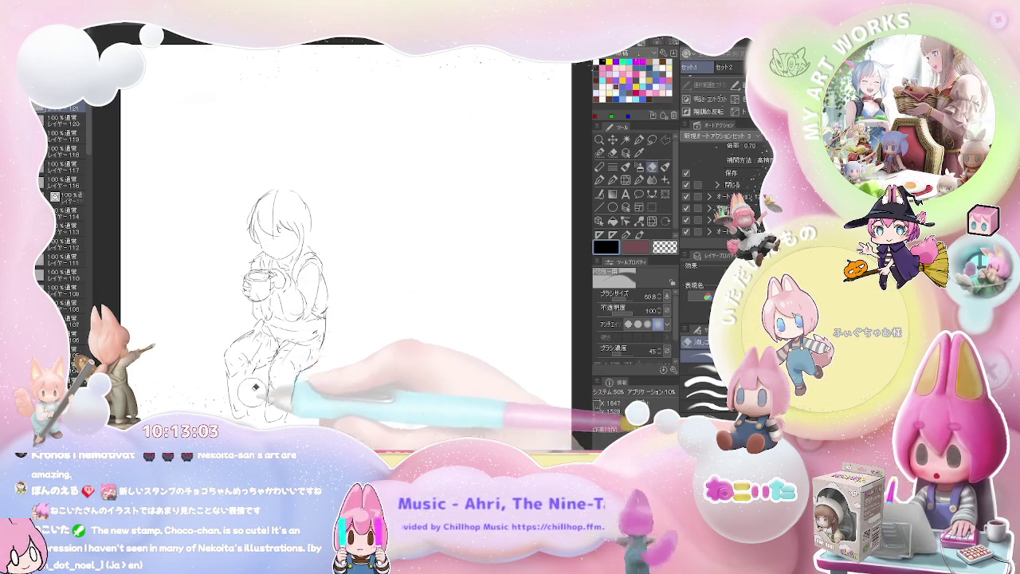
{"action": "left_click_drag", "start_coordinate": [263, 271], "coordinate": [239, 367]}
{"action": "scroll", "coordinate": [343, 239], "scroll_direction": "down", "scroll_amount": 2}
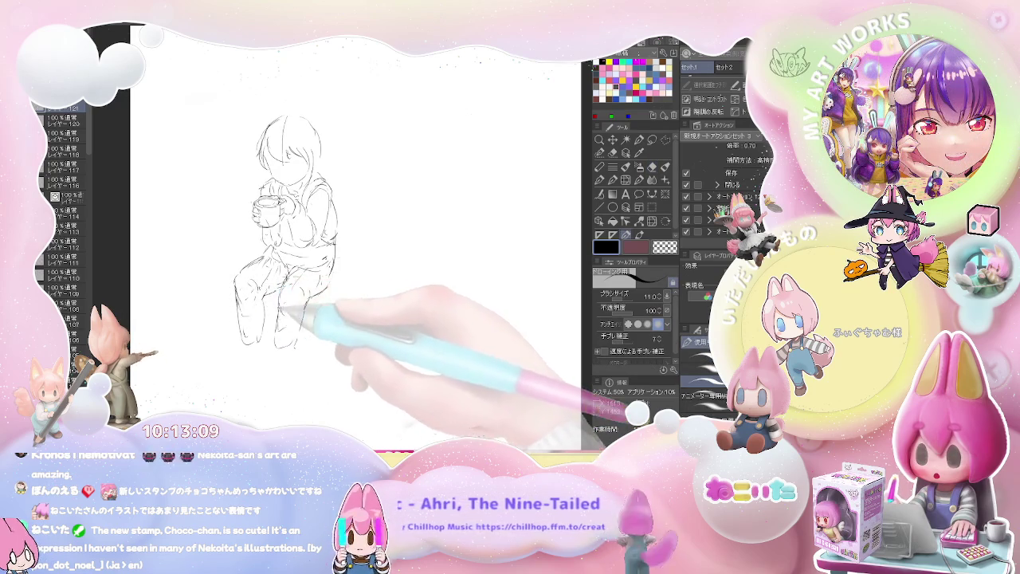
{"action": "key", "text": "e"}
{"action": "key", "text": "p"}
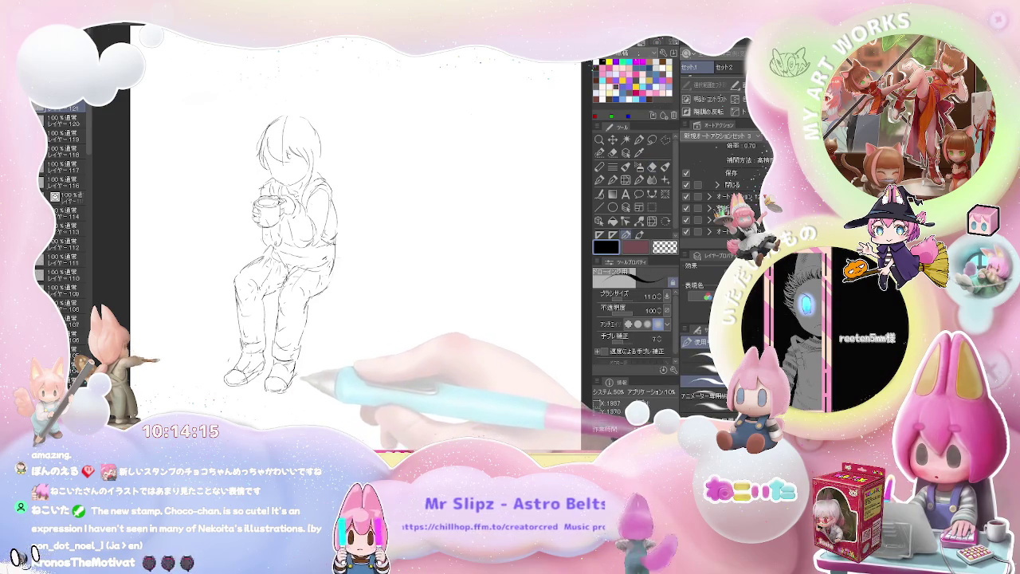
{"action": "scroll", "coordinate": [343, 239], "scroll_direction": "up", "scroll_amount": 3}
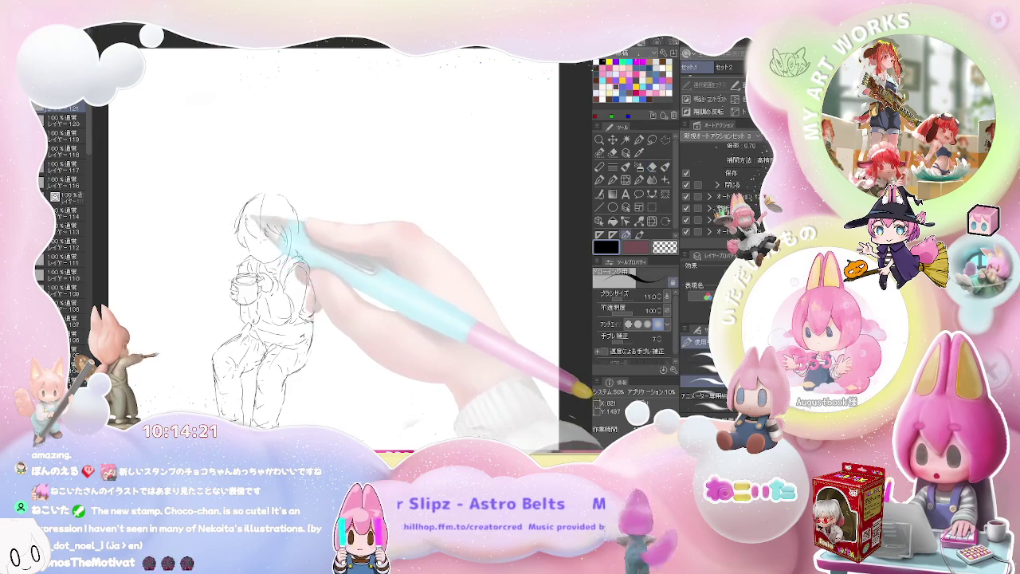
{"action": "left_click_drag", "start_coordinate": [271, 209], "coordinate": [267, 240]}
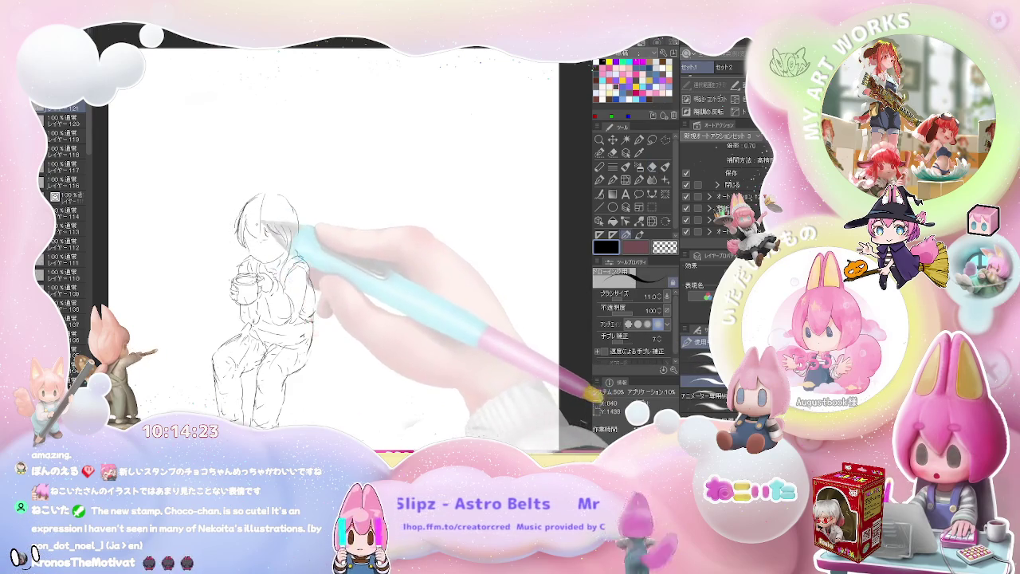
Step: Zoom in and redraw the hands around the mug, erasing the rough lines
{"action": "key", "text": "e"}
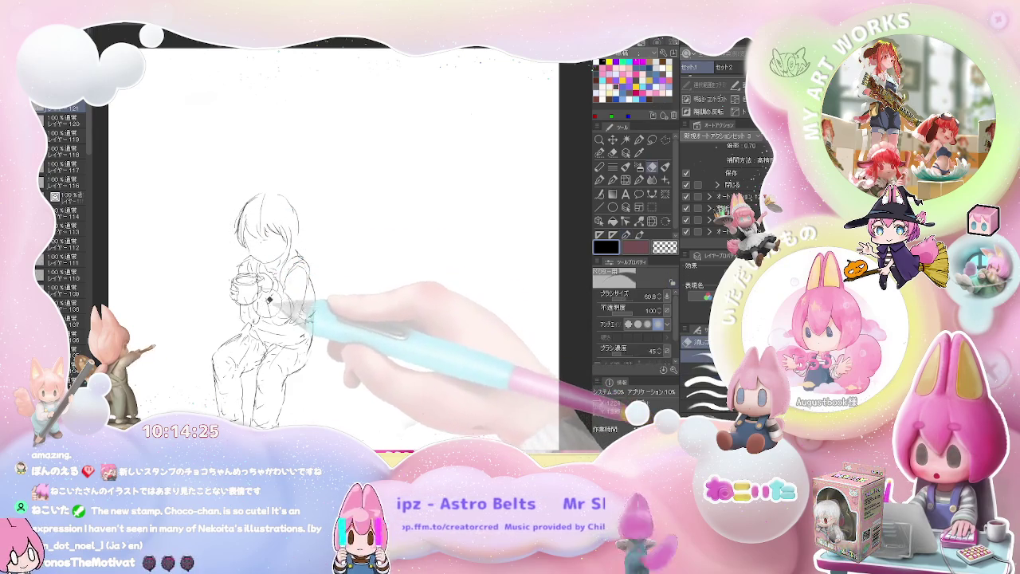
{"action": "key", "text": "p"}
{"action": "key", "text": "ctrl+plus"}
{"action": "key", "text": "e"}
{"action": "key", "text": "p"}
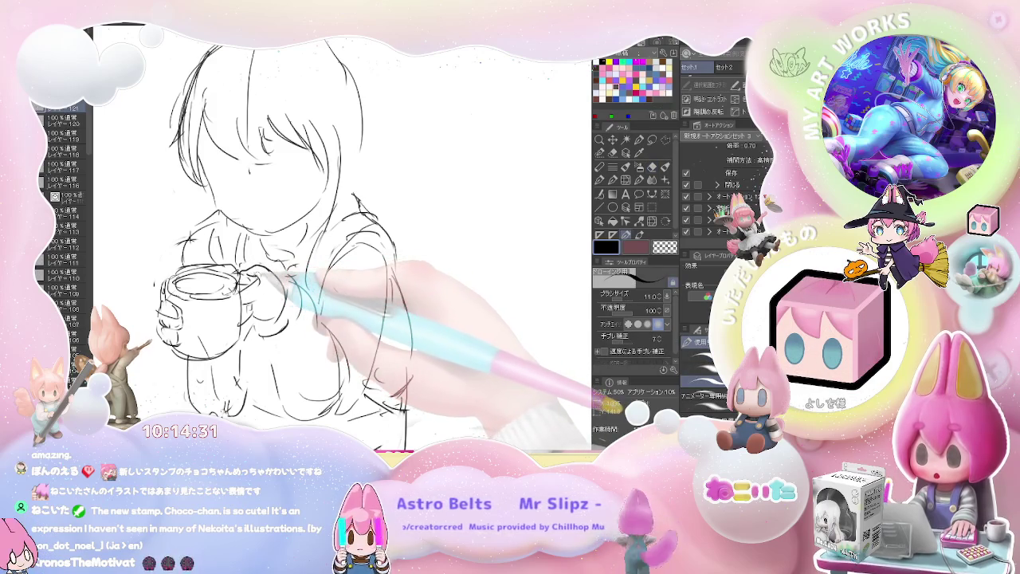
{"action": "key", "text": "e"}
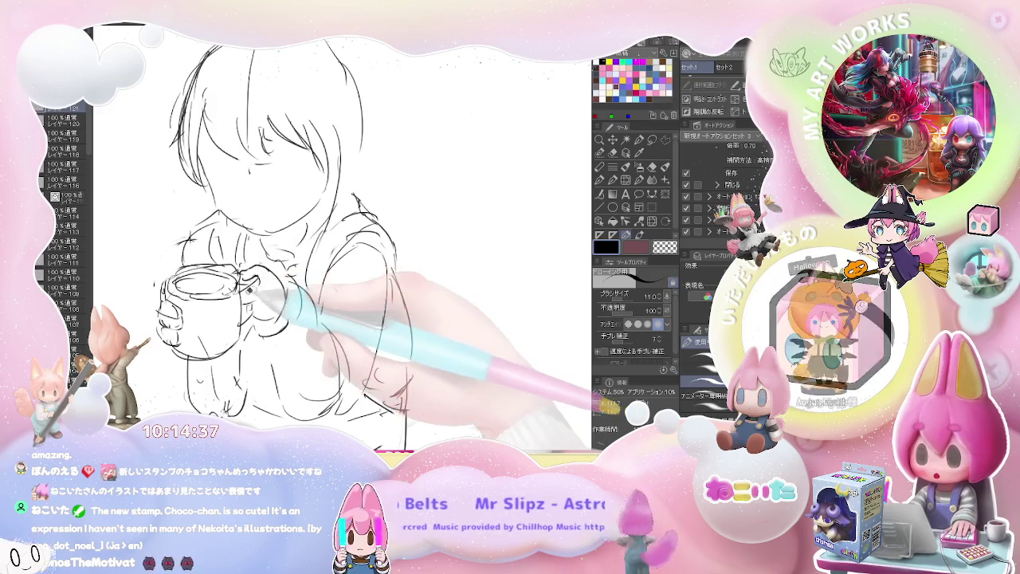
{"action": "key", "text": "p"}
{"action": "key", "text": "e"}
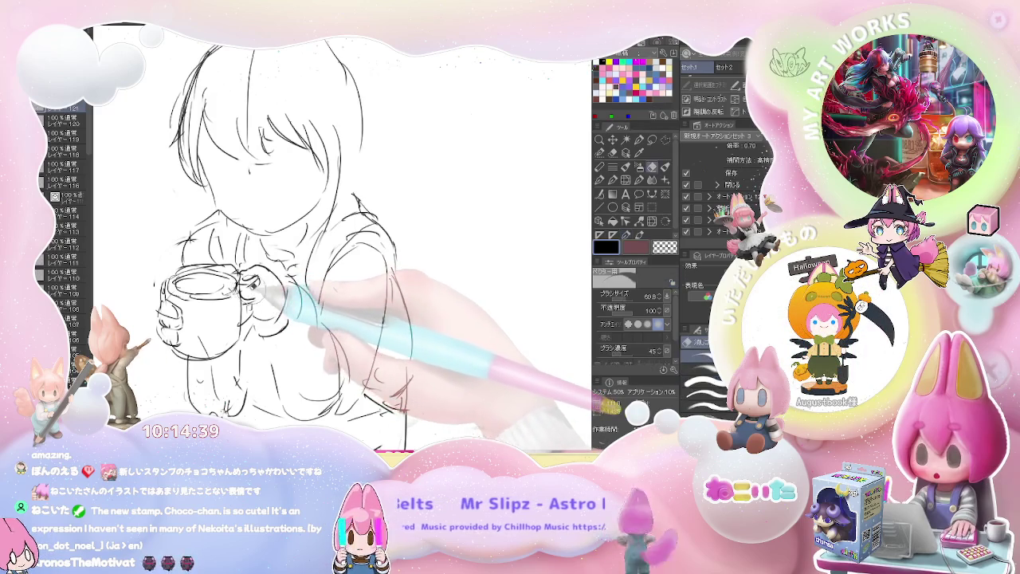
{"action": "key", "text": "p"}
{"action": "key", "text": "e"}
{"action": "key", "text": "p"}
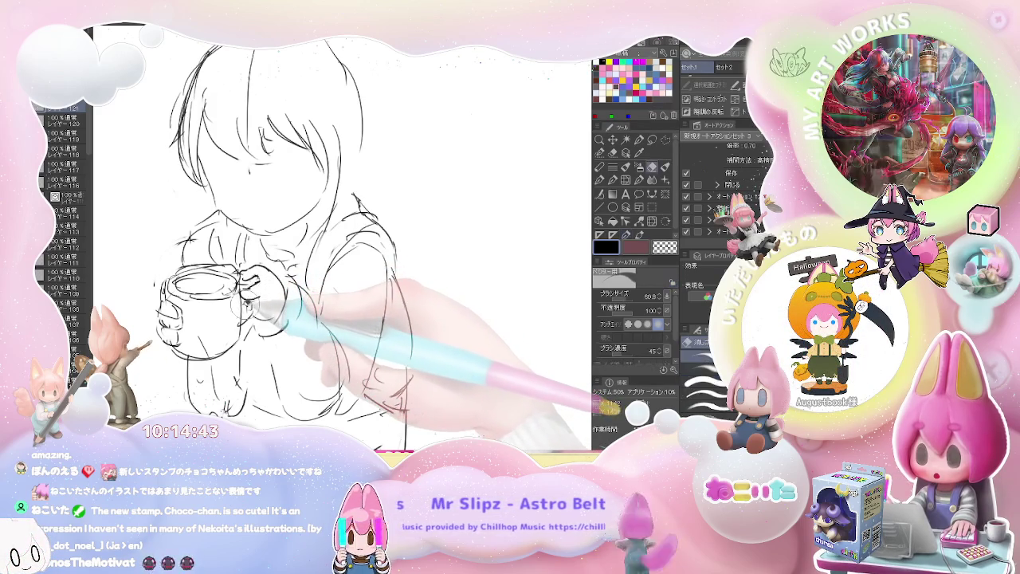
Step: Finish cleaning the hand and mug outlines, then zoom out to view the whole seated girl
{"action": "key", "text": "e"}
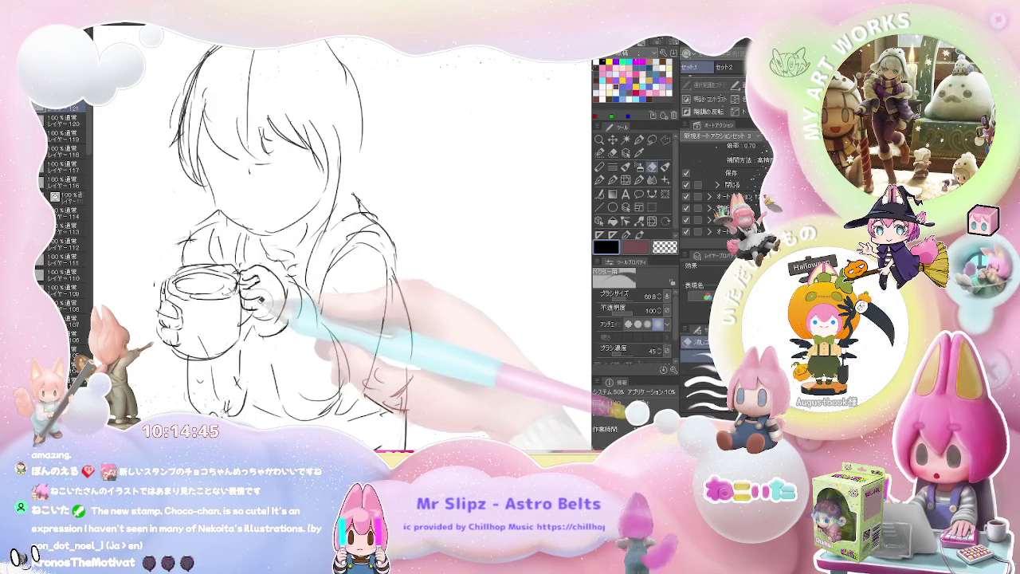
{"action": "key", "text": "p"}
{"action": "key", "text": "e"}
{"action": "key", "text": "p"}
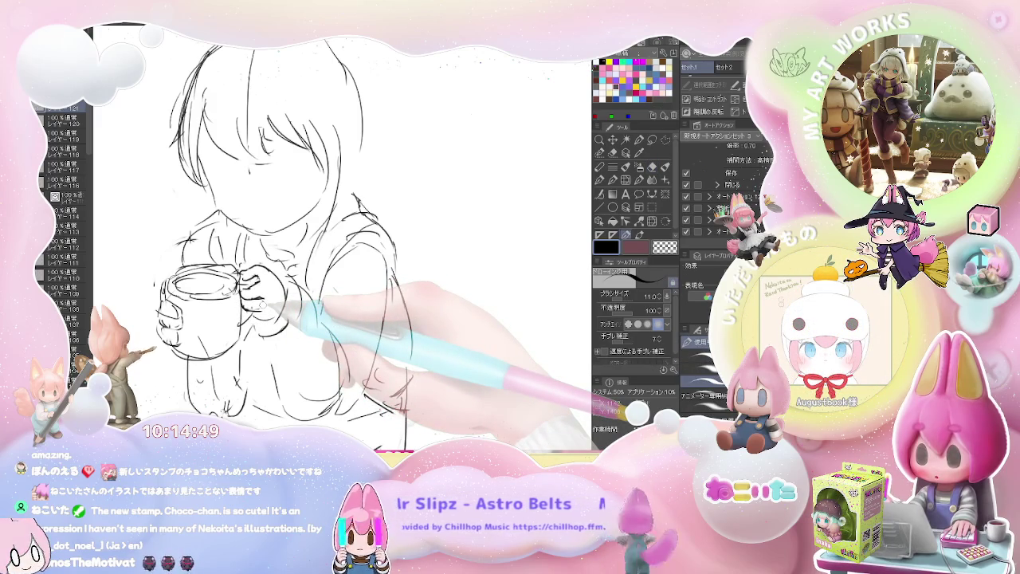
{"action": "key", "text": "e"}
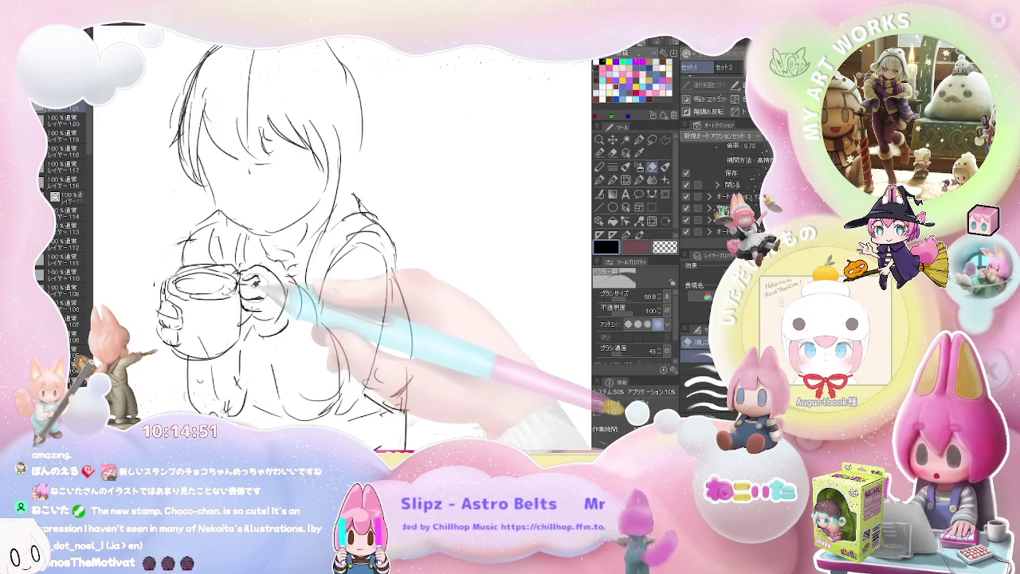
{"action": "key", "text": "p"}
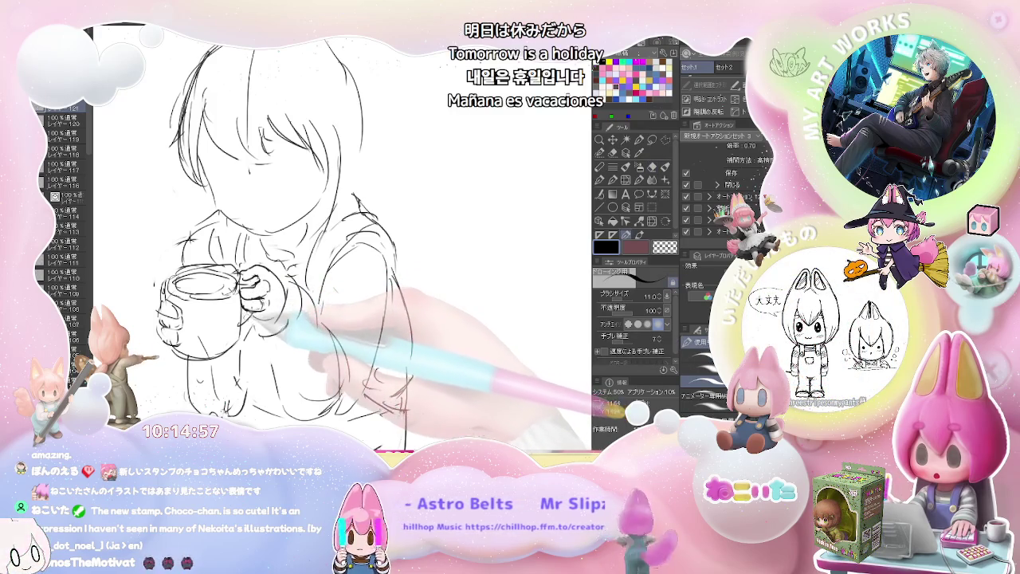
{"action": "key", "text": "e"}
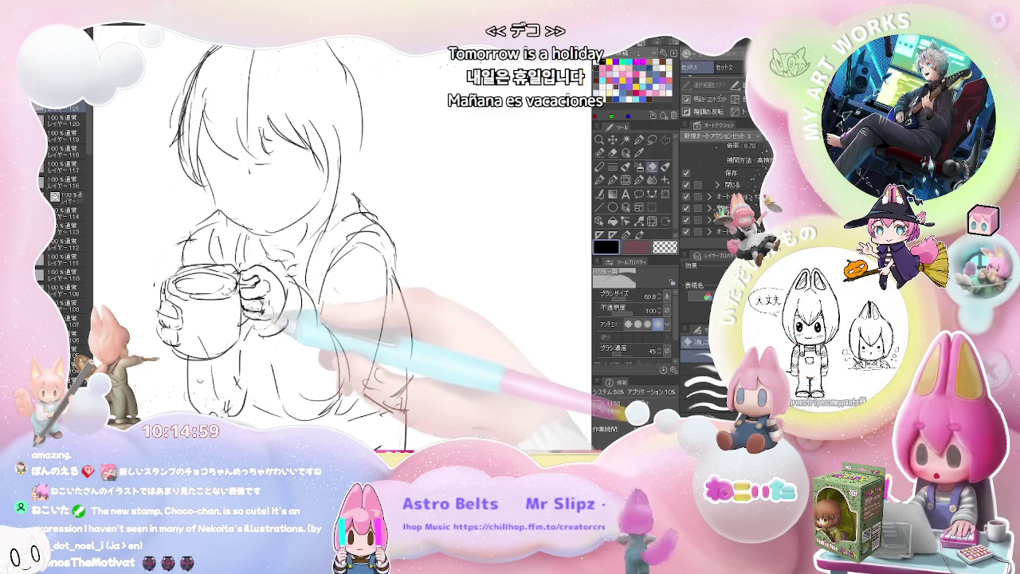
{"action": "key", "text": "p"}
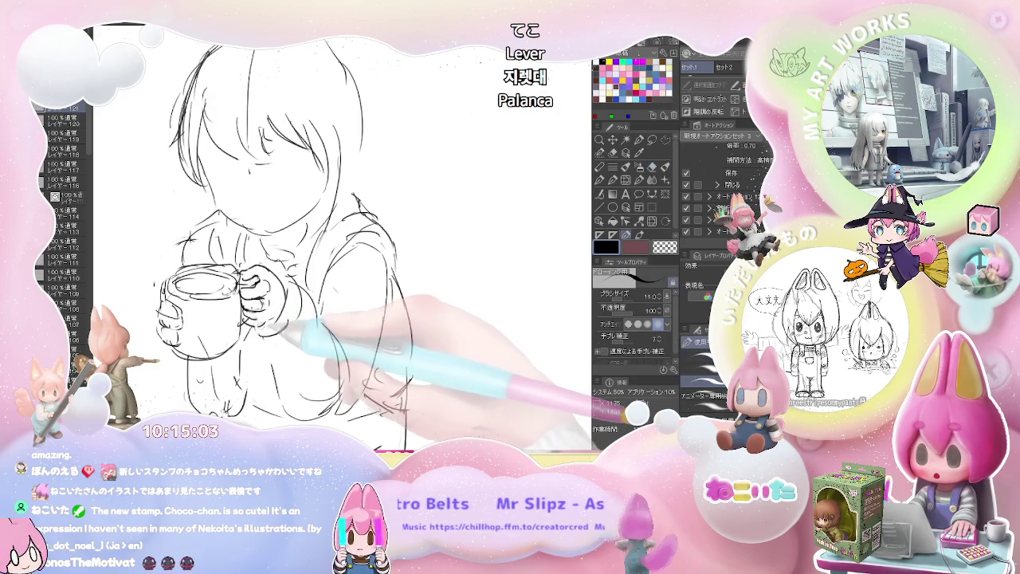
{"action": "key", "text": "e"}
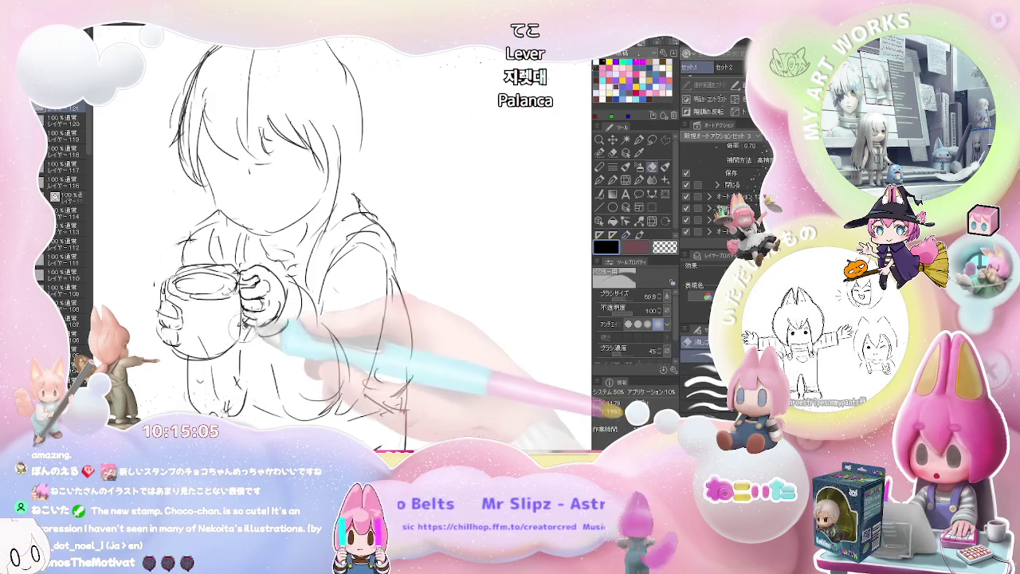
{"action": "key", "text": "p"}
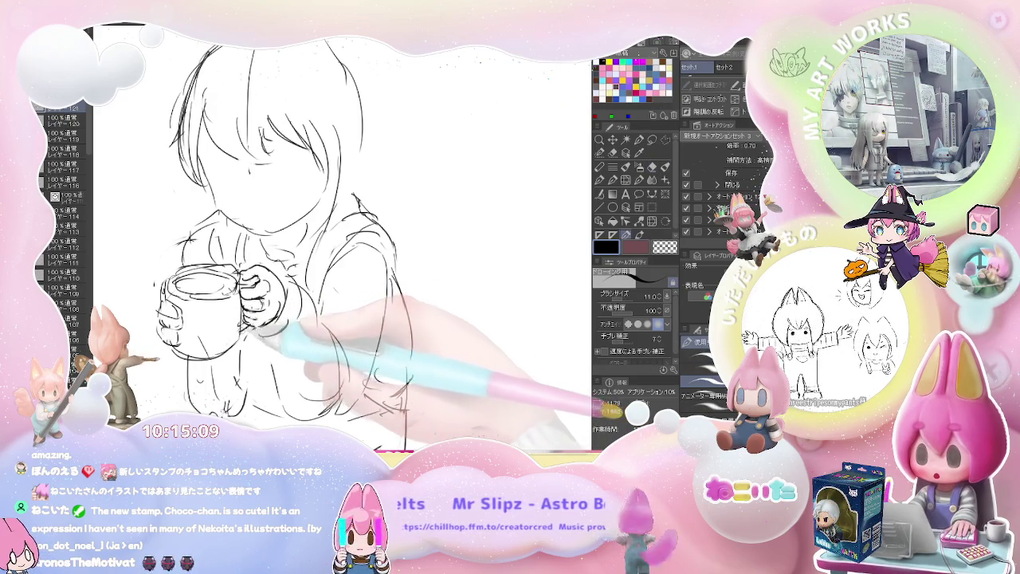
{"action": "key", "text": "ctrl+minus"}
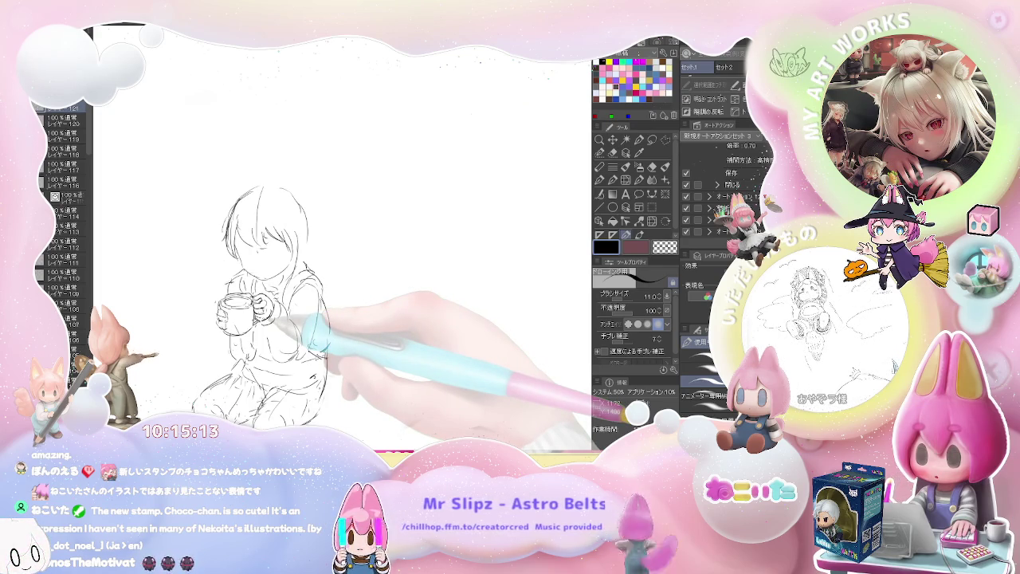
Step: Zoom in on the hands and redraw the mug and gripping fingers, erasing stray lines
{"action": "scroll", "coordinate": [255, 307], "scroll_direction": "up", "scroll_amount": 3}
{"action": "scroll", "coordinate": [256, 307], "scroll_direction": "up", "scroll_amount": 4}
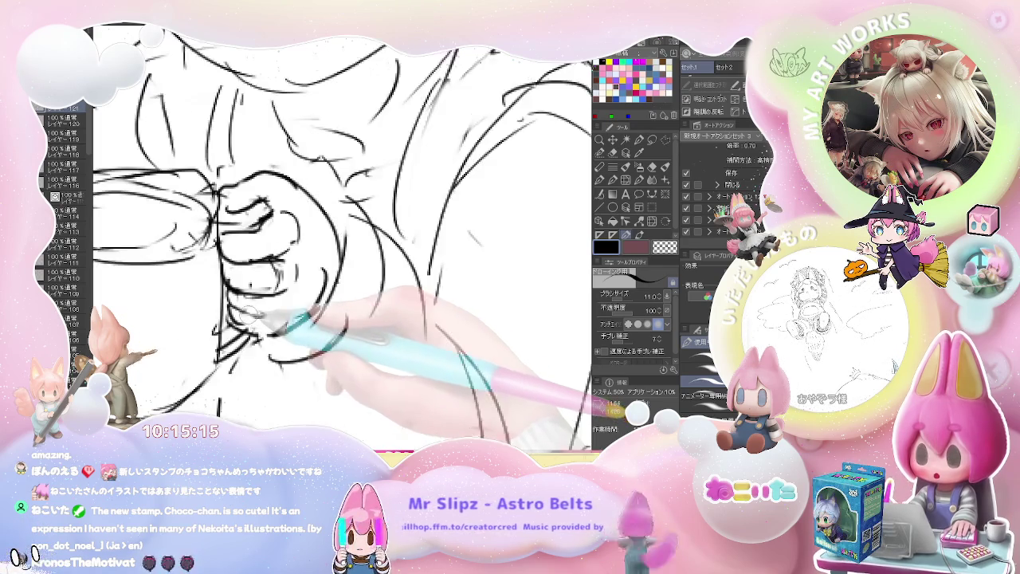
{"action": "key", "text": "e"}
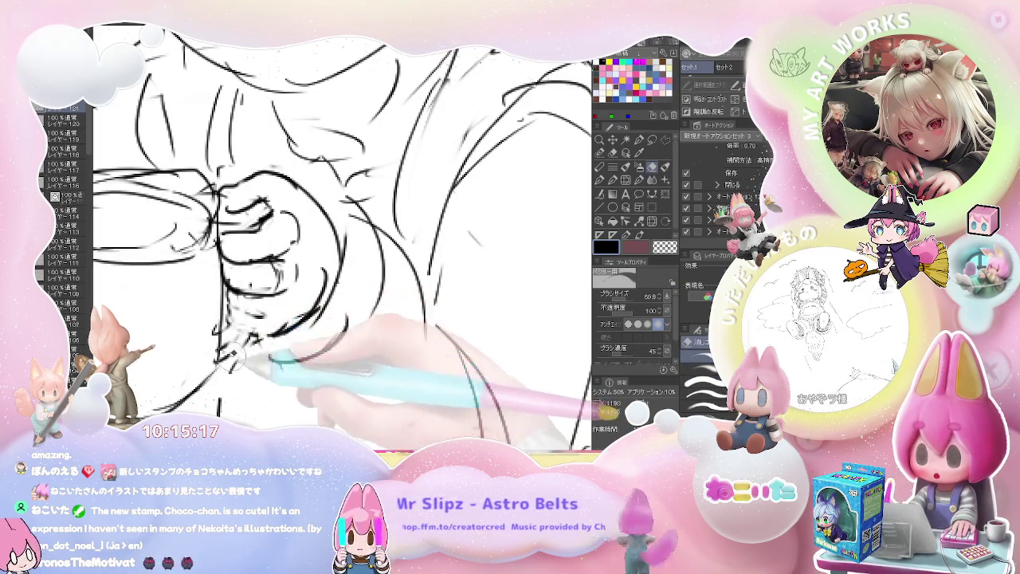
{"action": "scroll", "coordinate": [236, 357], "scroll_direction": "down", "scroll_amount": 3}
{"action": "key", "text": "p"}
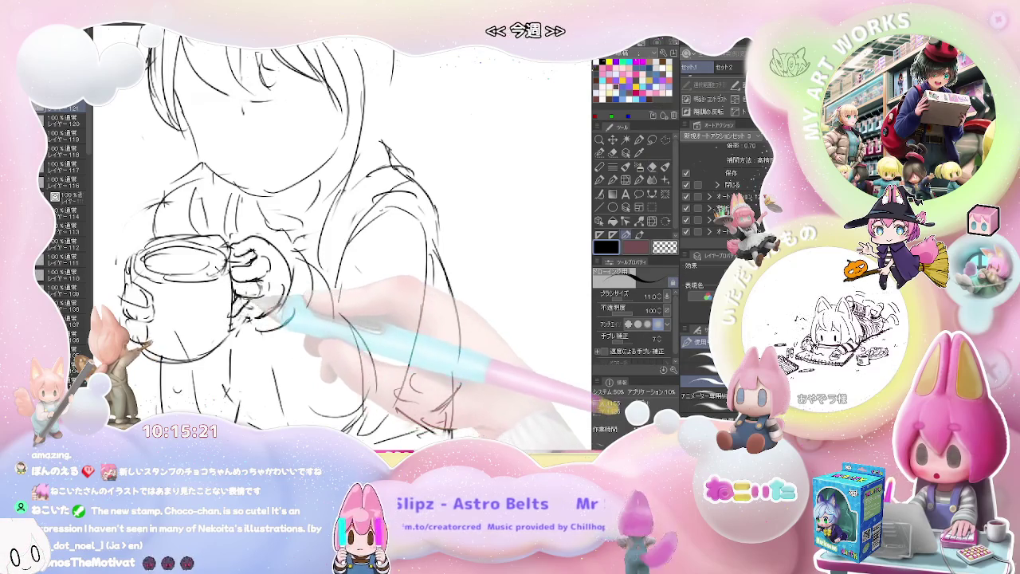
{"action": "key", "text": "e"}
{"action": "key", "text": "p"}
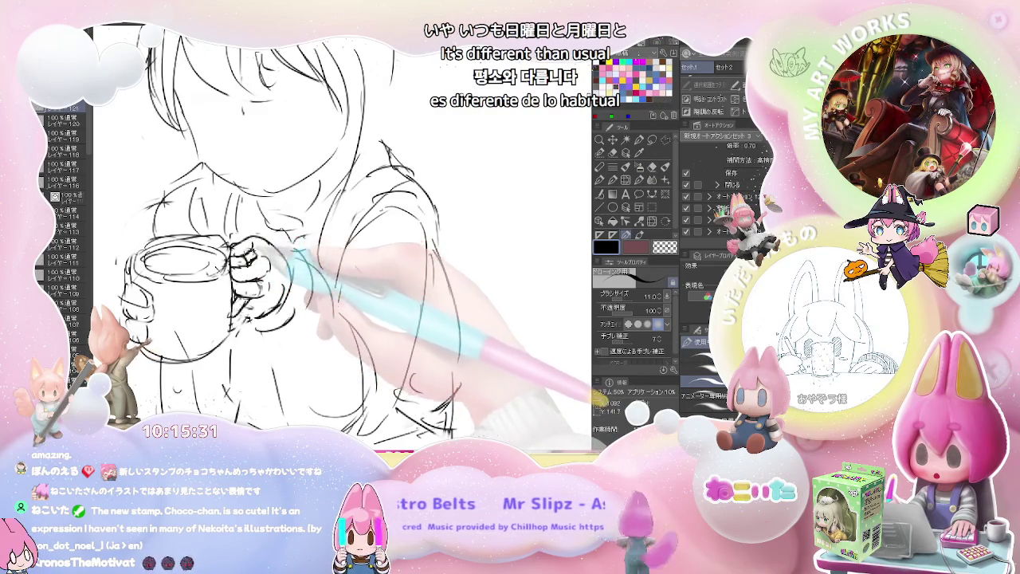
Step: Zoom out and recentre around the face and cup to check the whole figure
{"action": "key", "text": "ctrl+minus"}
{"action": "key", "text": "ctrl+minus"}
{"action": "left_click_drag", "start_coordinate": [317, 412], "coordinate": [483, 334]}
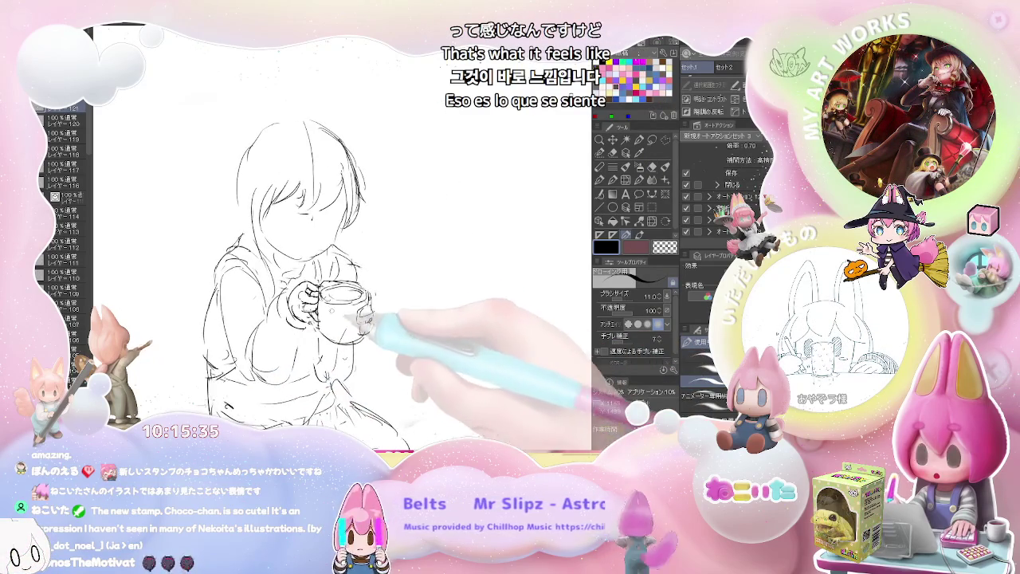
{"action": "key", "text": "ctrl+plus"}
{"action": "key", "text": "ctrl+plus"}
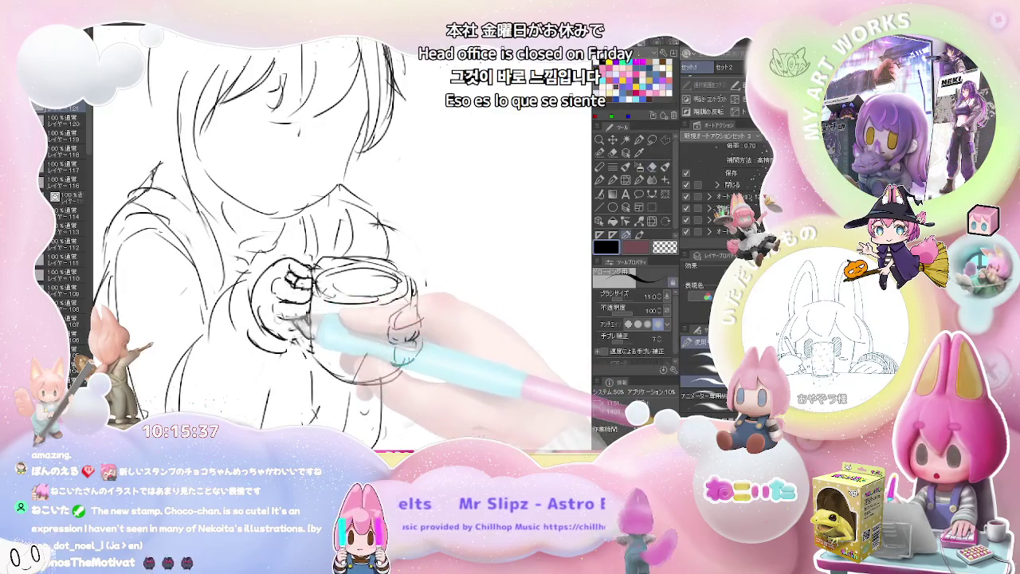
{"action": "key", "text": "p"}
{"action": "key", "text": "ctrl+minus"}
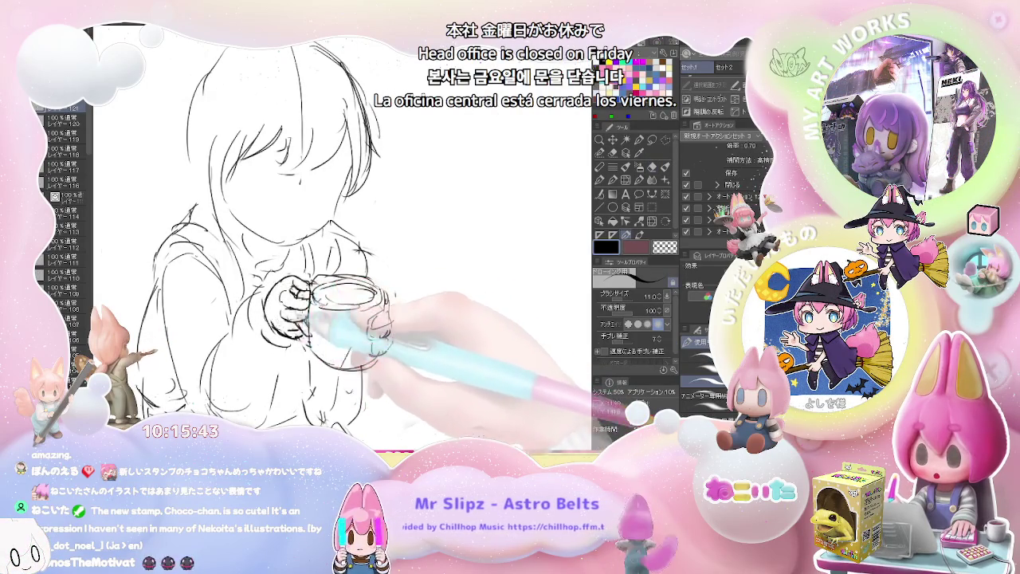
{"action": "key", "text": "ctrl+minus"}
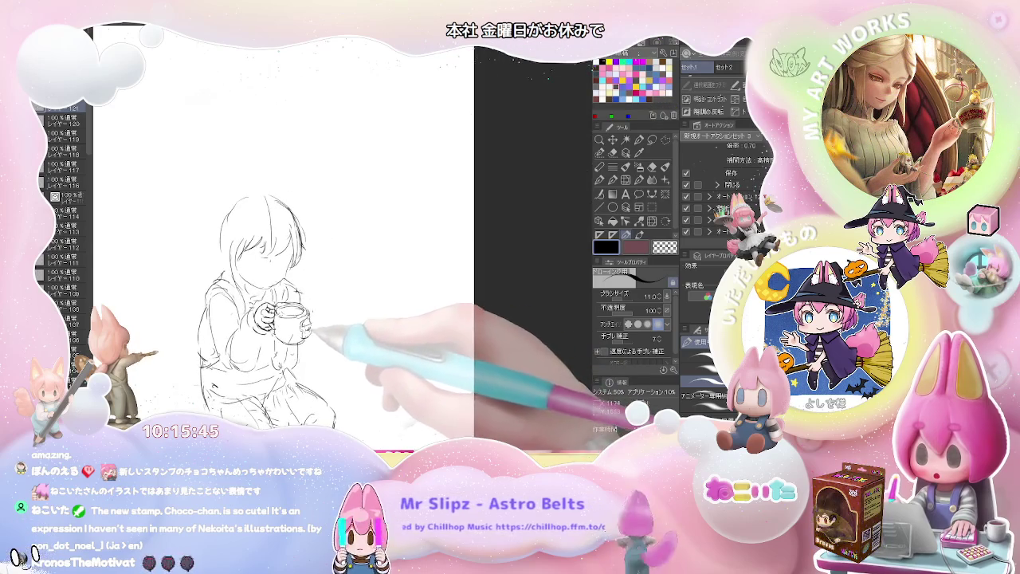
Step: Redraw the mug rim and drink, blending lines where the hands overlap the mug
{"action": "key", "text": "ctrl+plus"}
{"action": "key", "text": "p"}
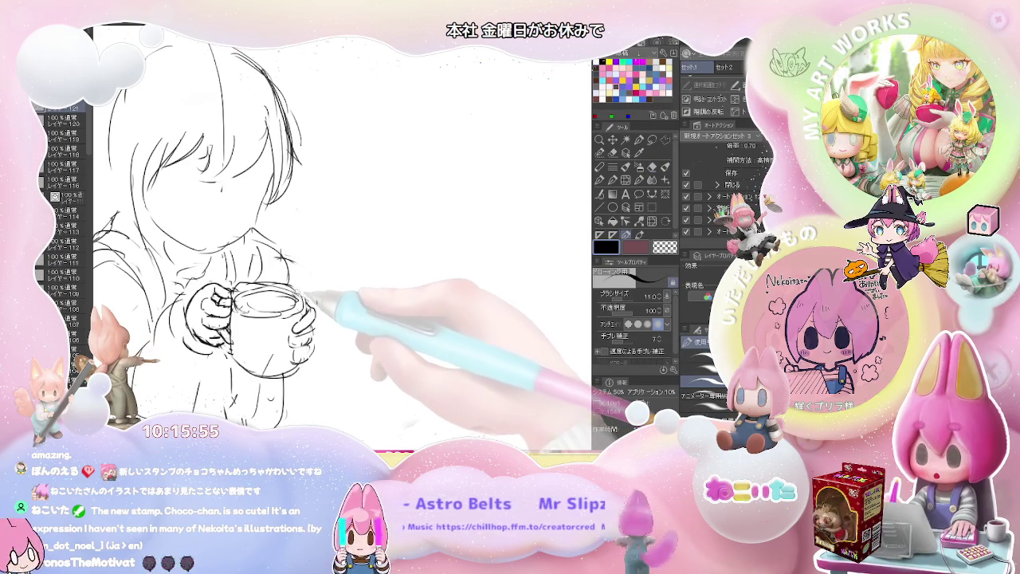
{"action": "key", "text": "j"}
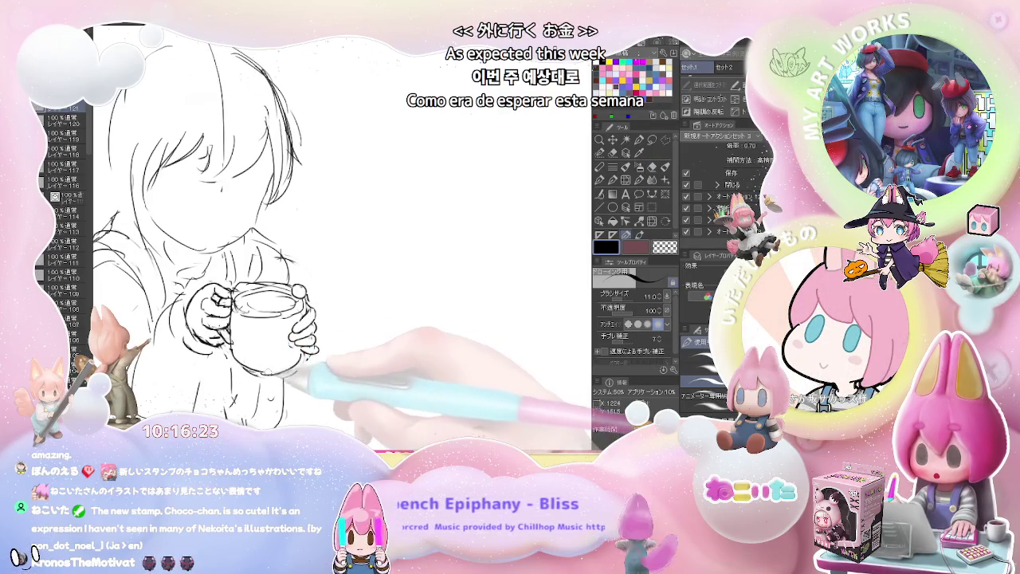
{"action": "key", "text": "ctrl+minus"}
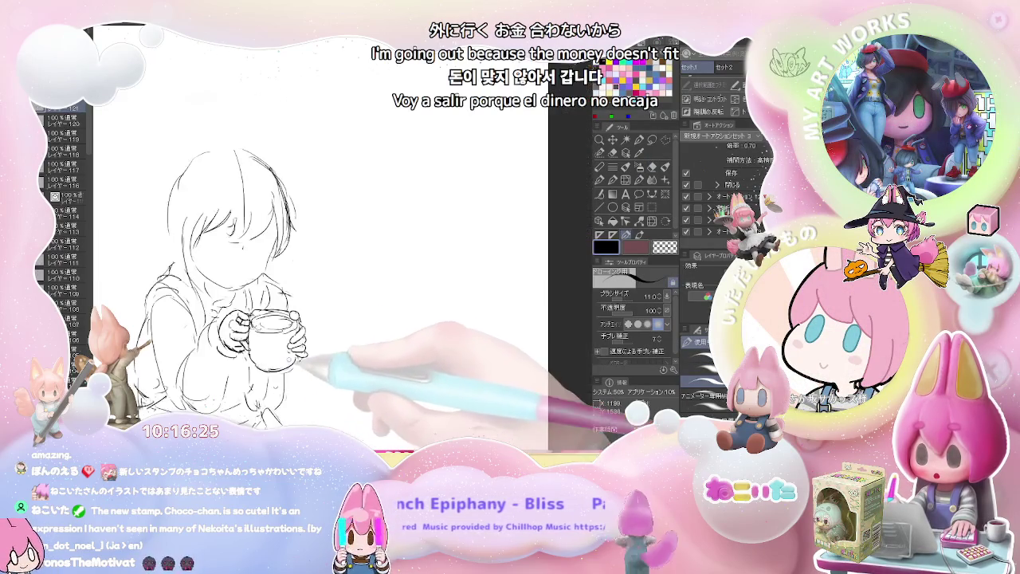
Step: Draw the hood outline behind the head and over the shoulders, erasing corrections
{"action": "key", "text": "ctrl+plus"}
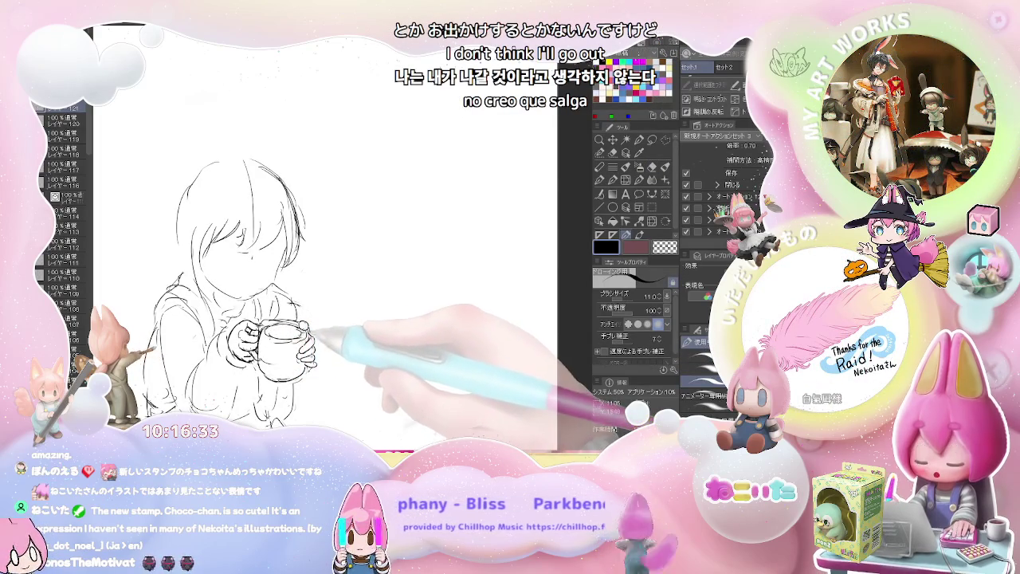
{"action": "key", "text": "e"}
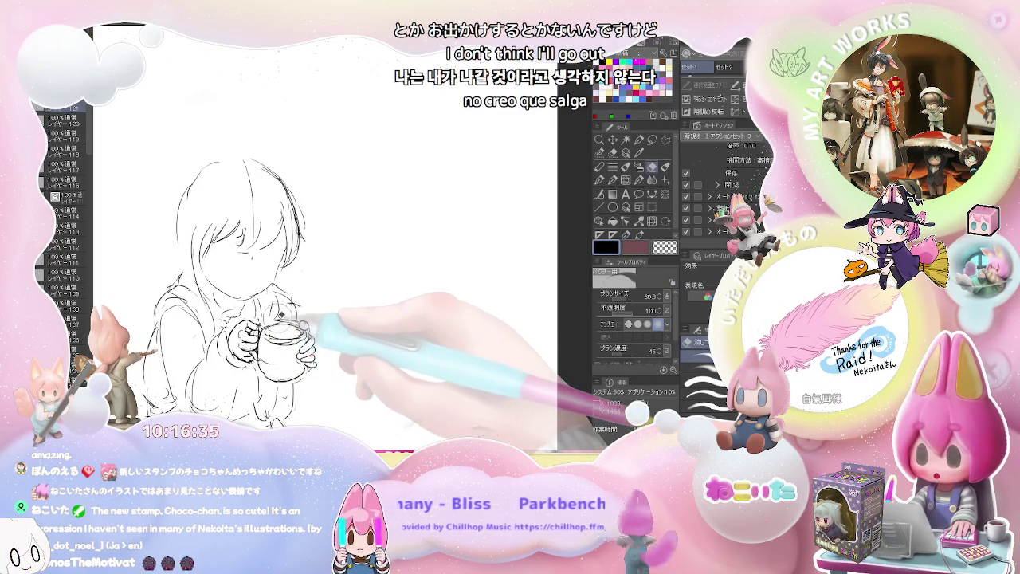
{"action": "key", "text": "p"}
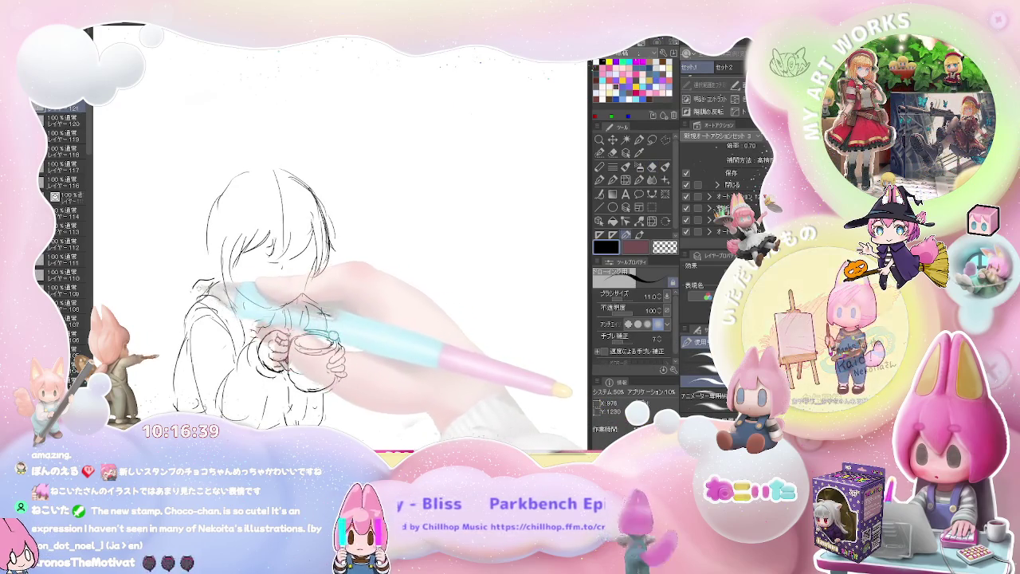
{"action": "key", "text": "e"}
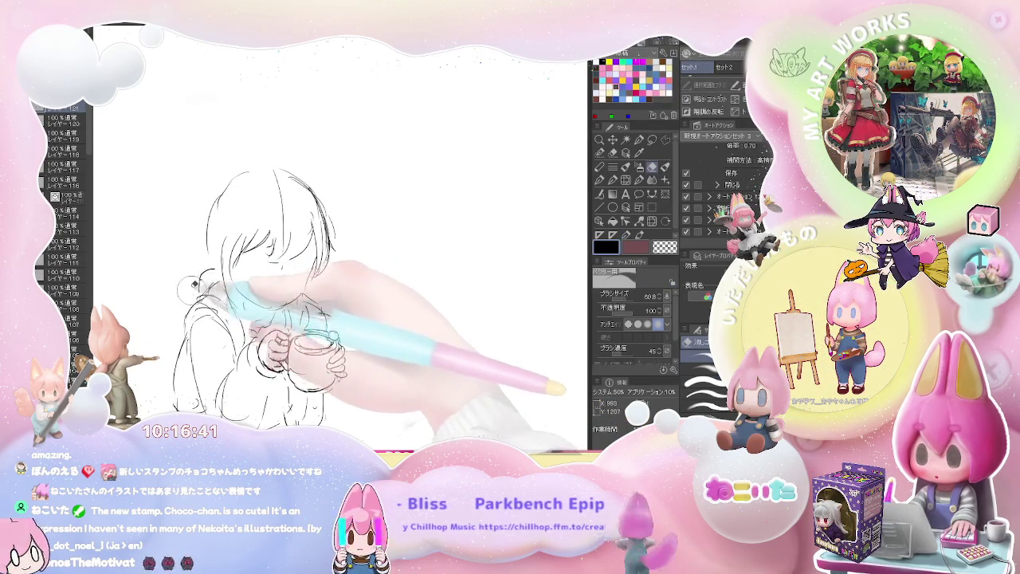
{"action": "key", "text": "p"}
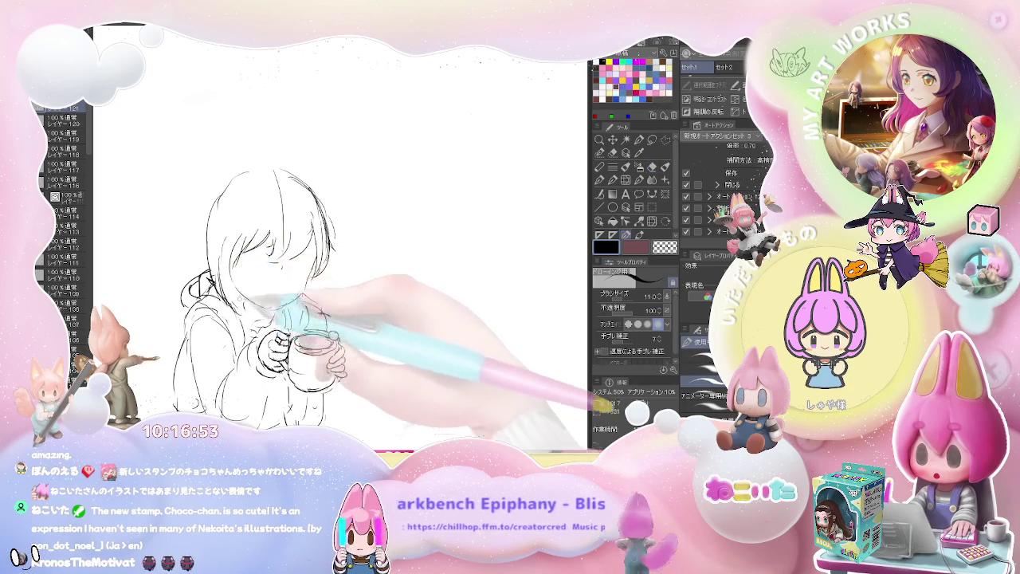
{"action": "key", "text": "e"}
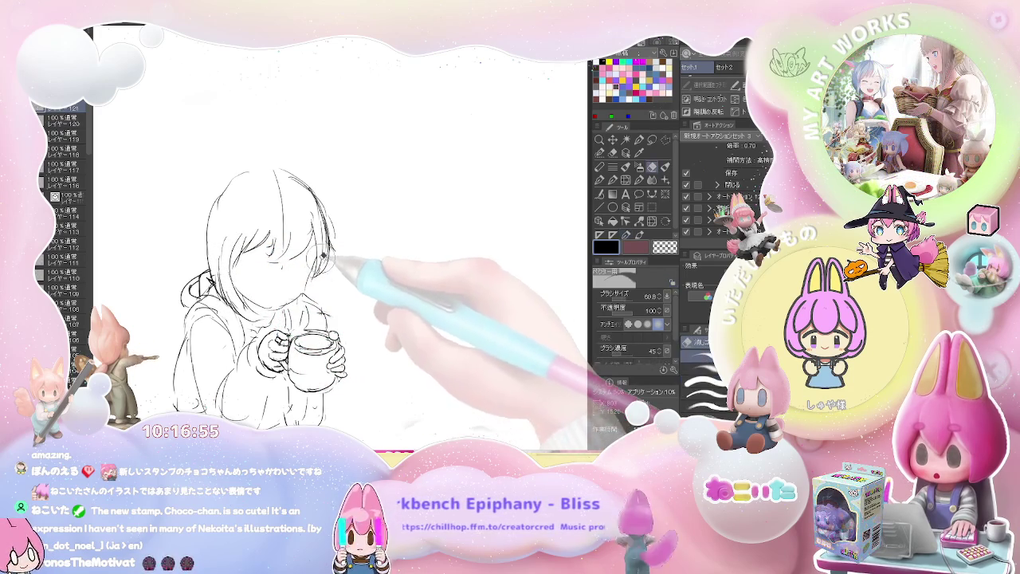
{"action": "key", "text": "p"}
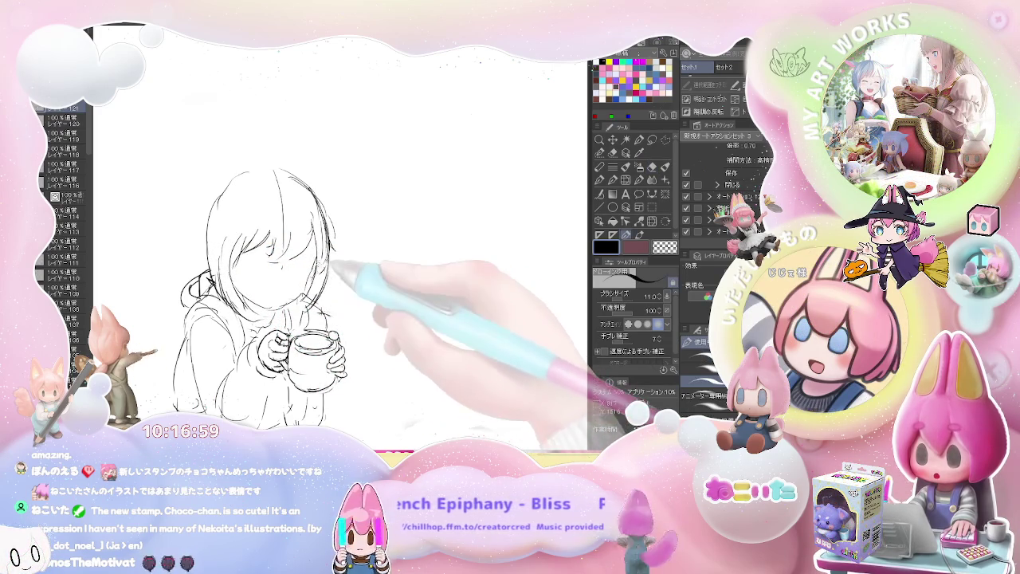
Step: Redraw the face and mouth lines above the mug, blending and erasing to soften them, then zoom out
{"action": "key", "text": "e"}
{"action": "key", "text": "p"}
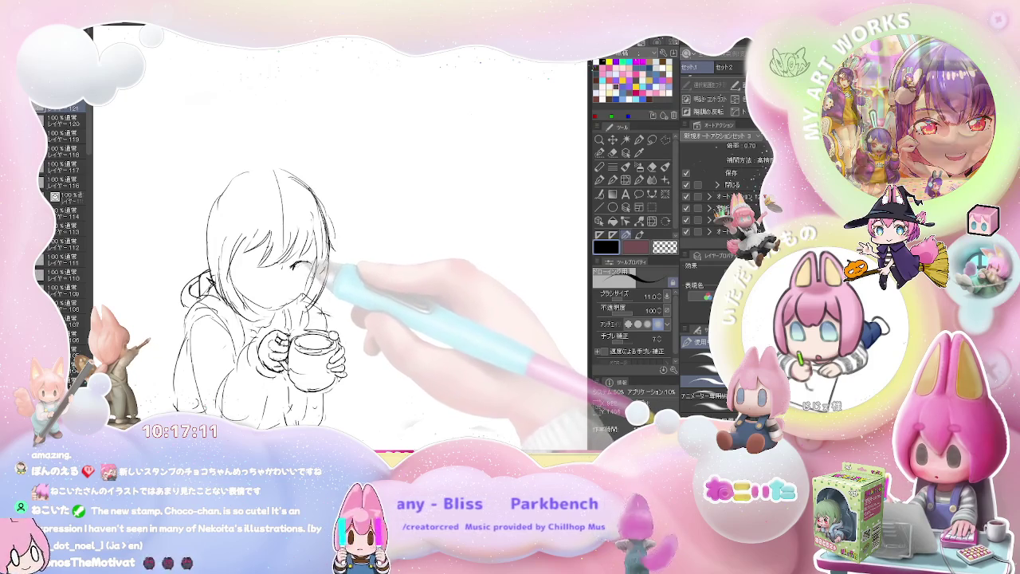
{"action": "key", "text": "j"}
{"action": "key", "text": "p"}
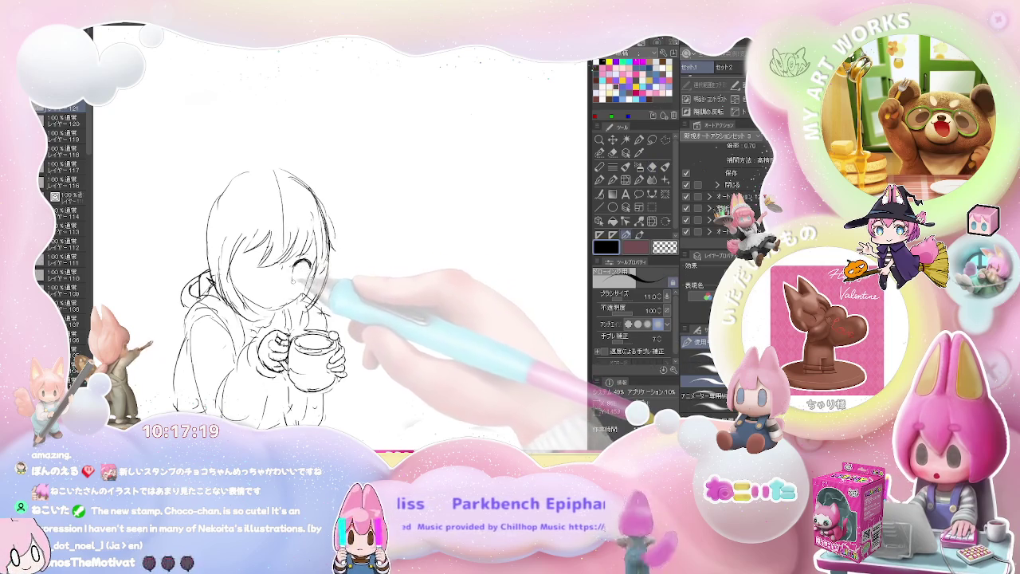
{"action": "key", "text": "j"}
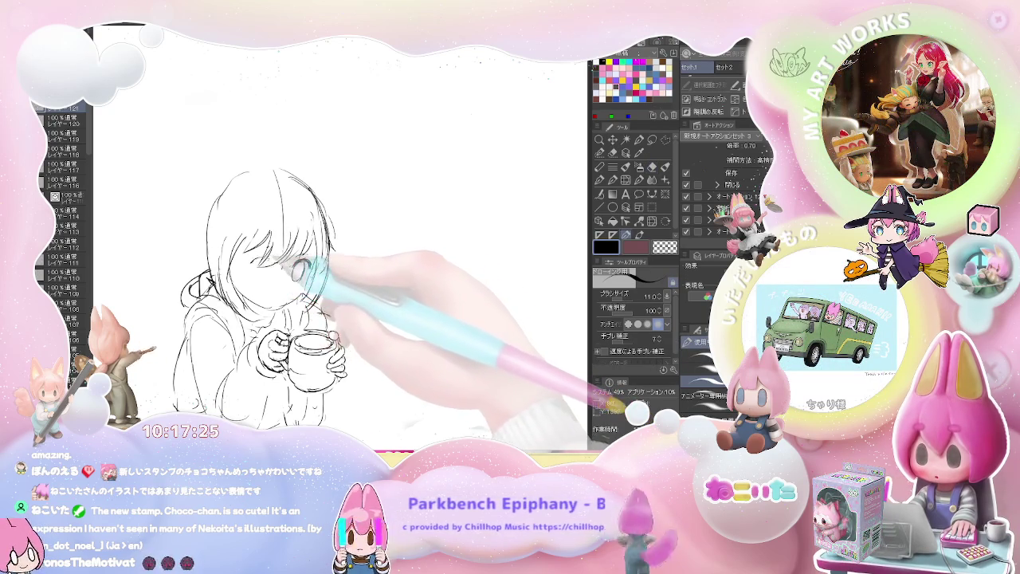
{"action": "key", "text": "j"}
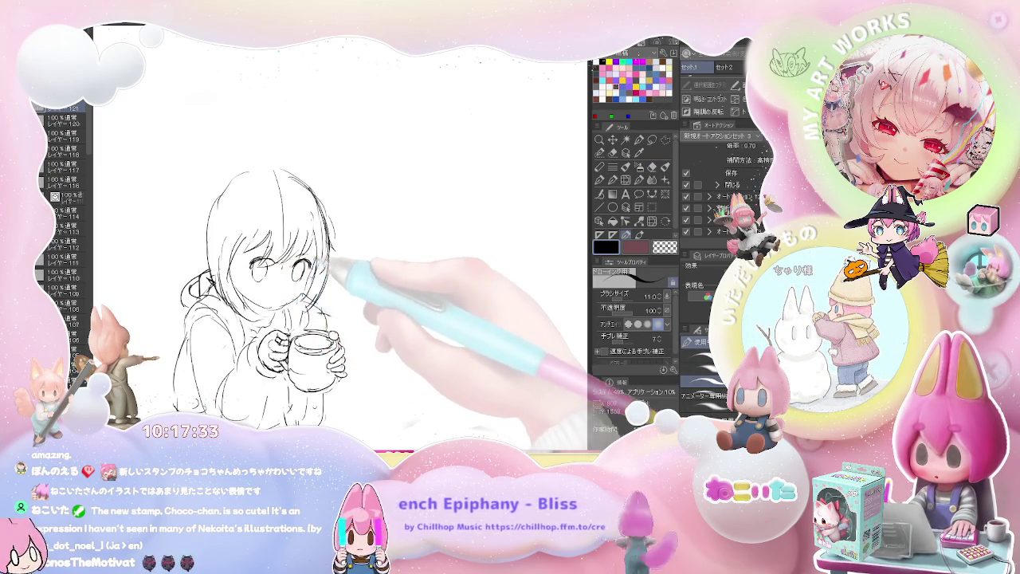
{"action": "key", "text": "j"}
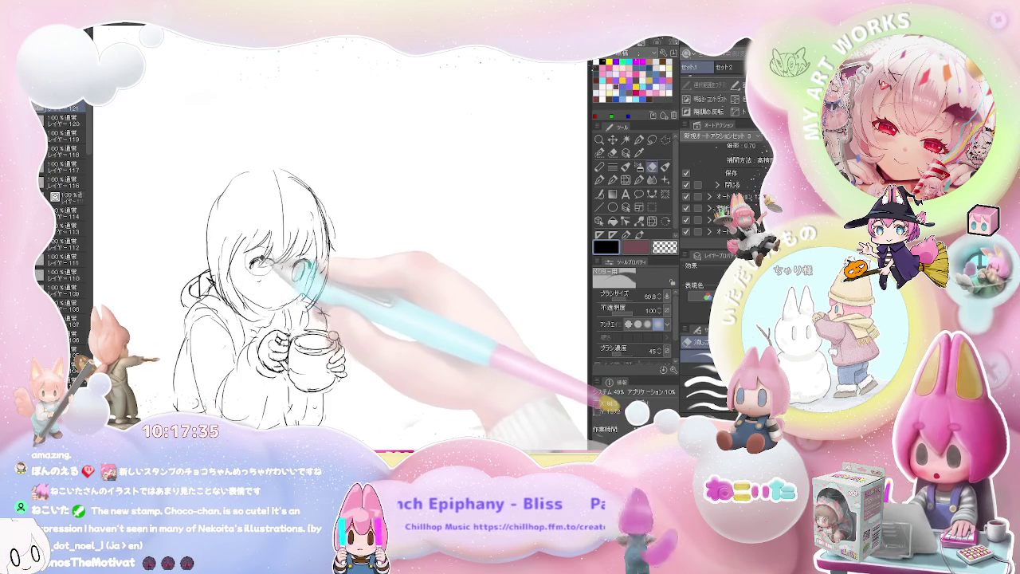
{"action": "key", "text": "p"}
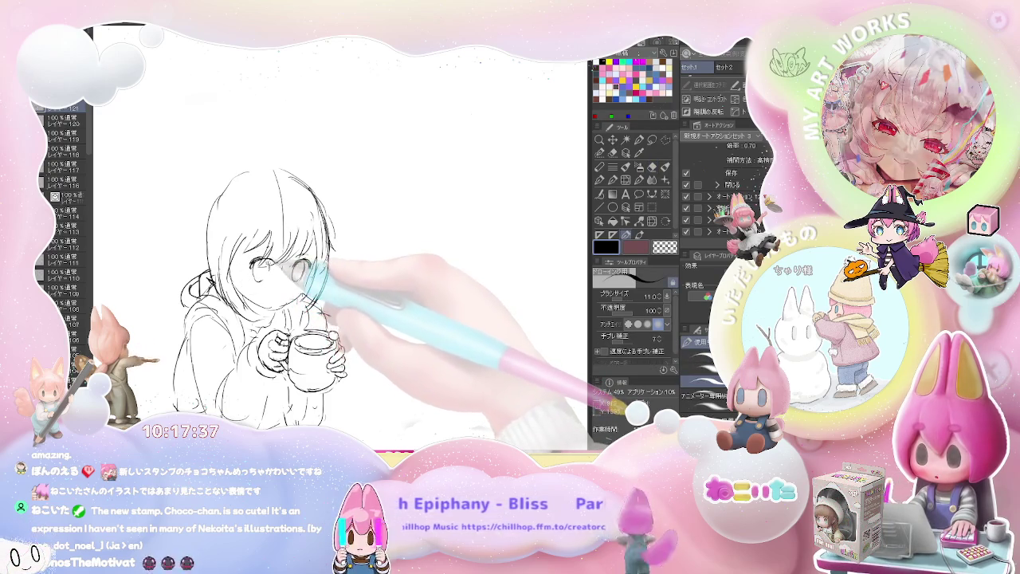
{"action": "key", "text": "j"}
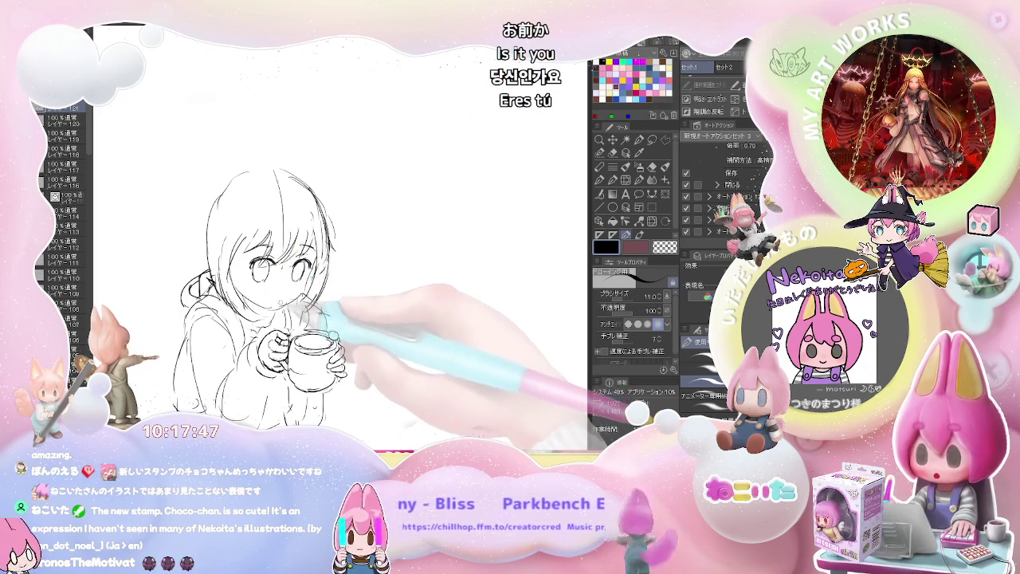
{"action": "key", "text": "e"}
{"action": "key", "text": "p"}
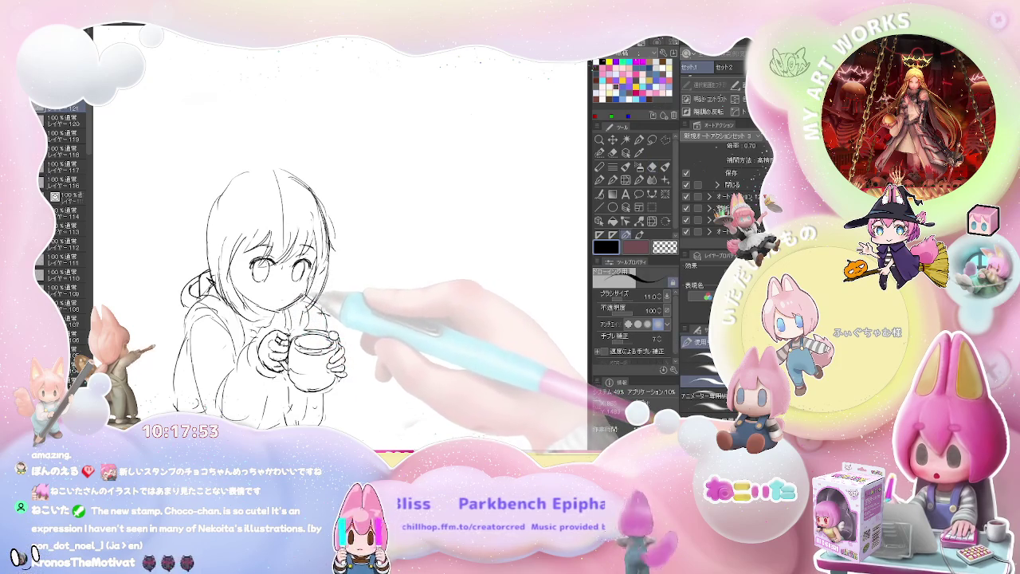
{"action": "key", "text": "ctrl+minus"}
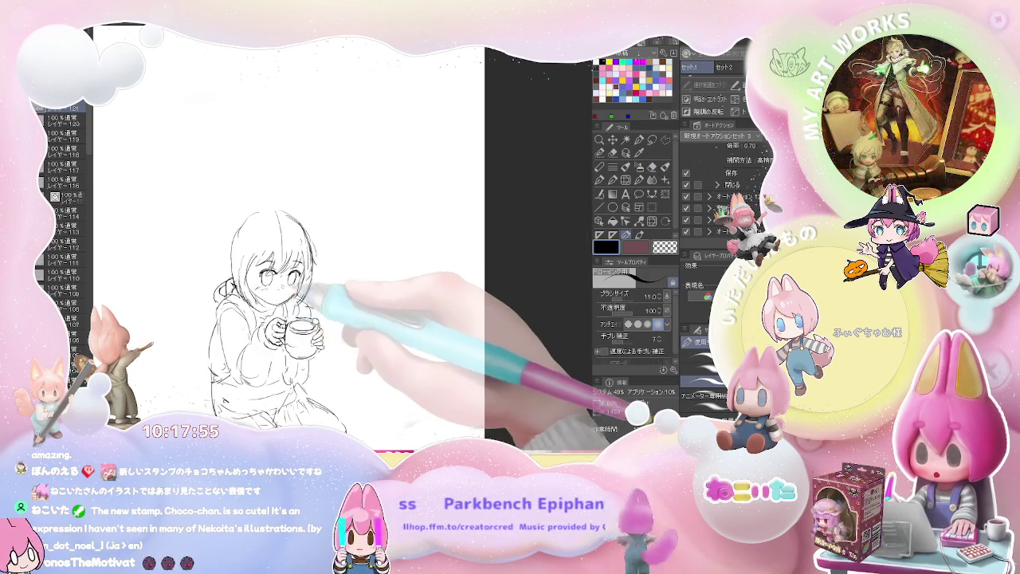
Step: Erase the old hood top mark near the girl's face
{"action": "key", "text": "e"}
{"action": "key", "text": "p"}
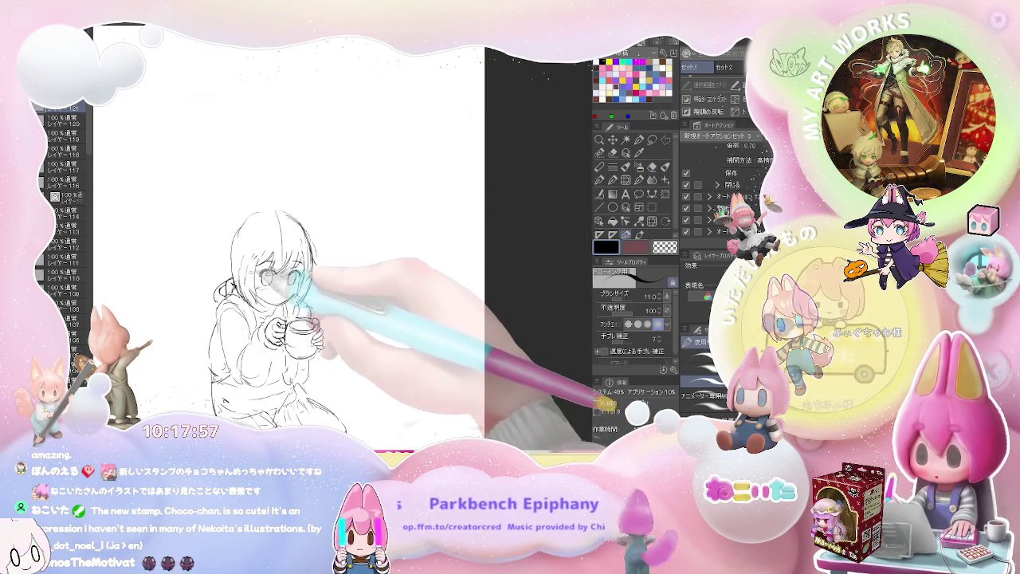
{"action": "key", "text": "ctrl+minus"}
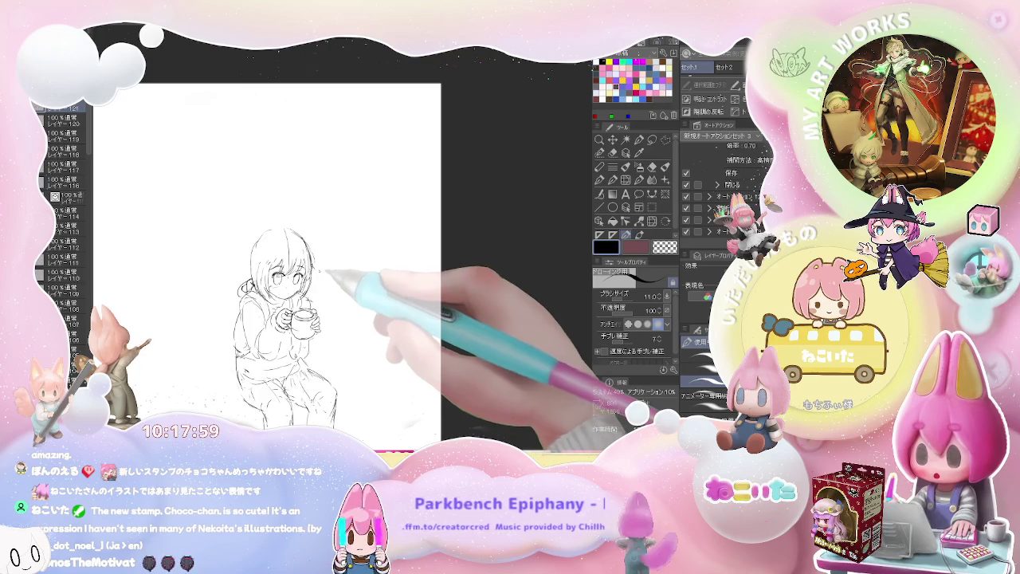
{"action": "key", "text": "ctrl+minus"}
{"action": "key", "text": "ctrl+plus"}
{"action": "key", "text": "ctrl+plus"}
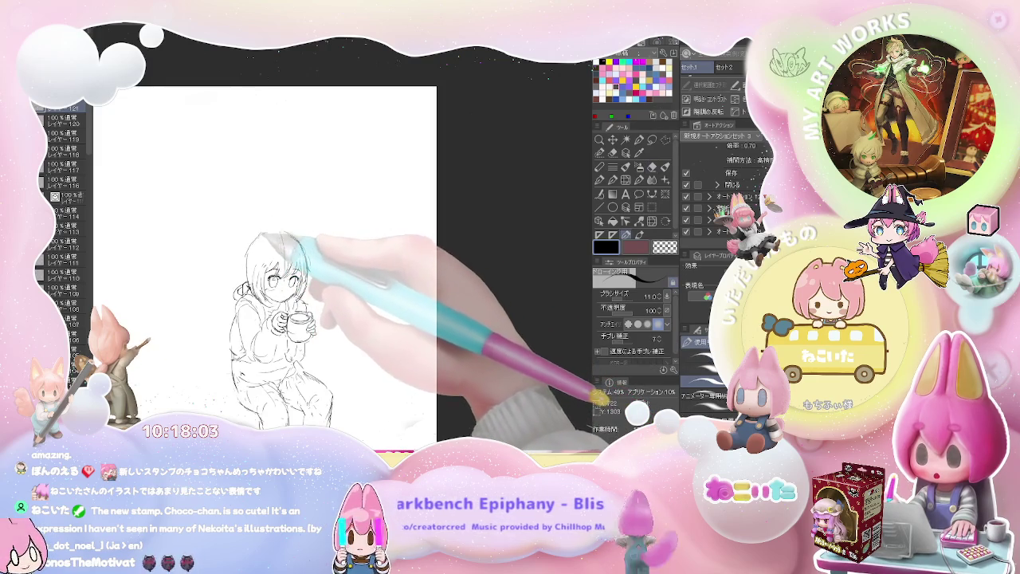
{"action": "key", "text": "e"}
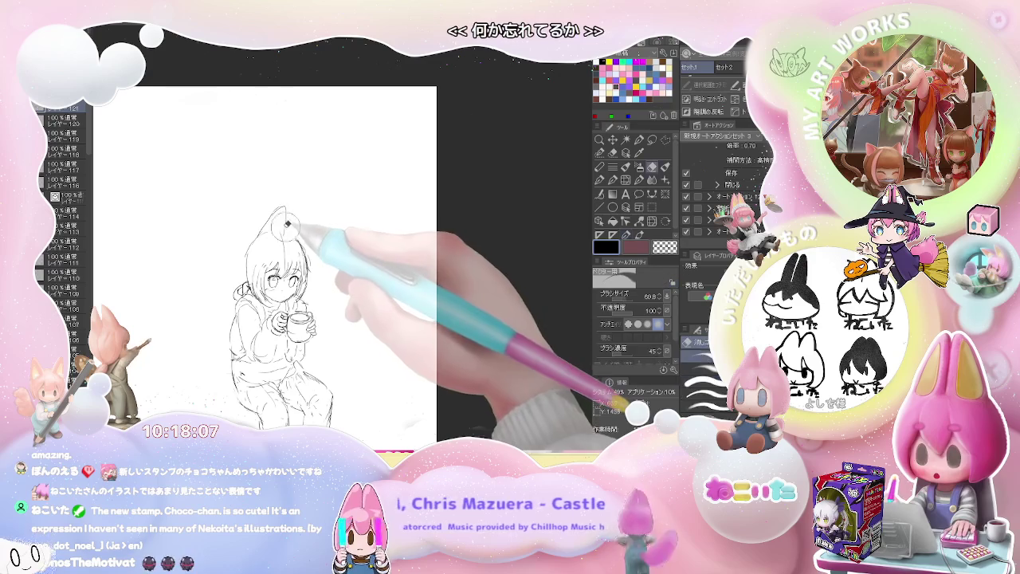
{"action": "key", "text": "p"}
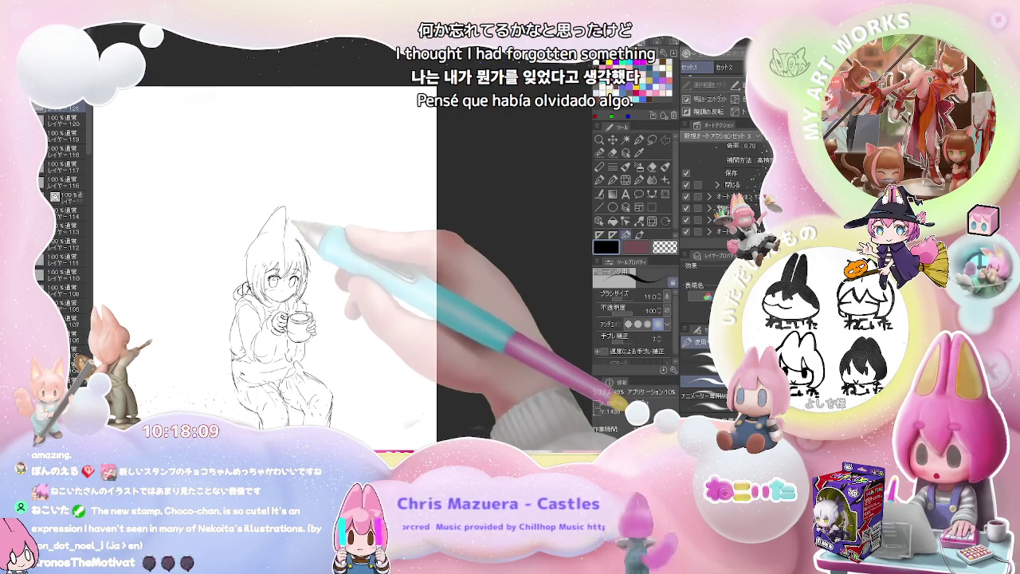
{"action": "key", "text": "e"}
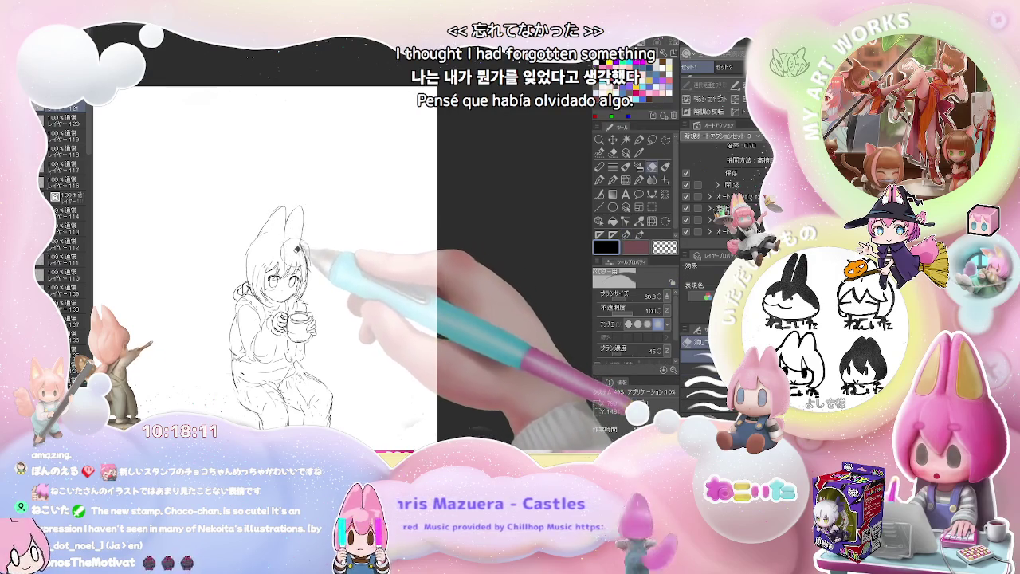
{"action": "scroll", "coordinate": [287, 243], "scroll_direction": "down", "scroll_amount": 1}
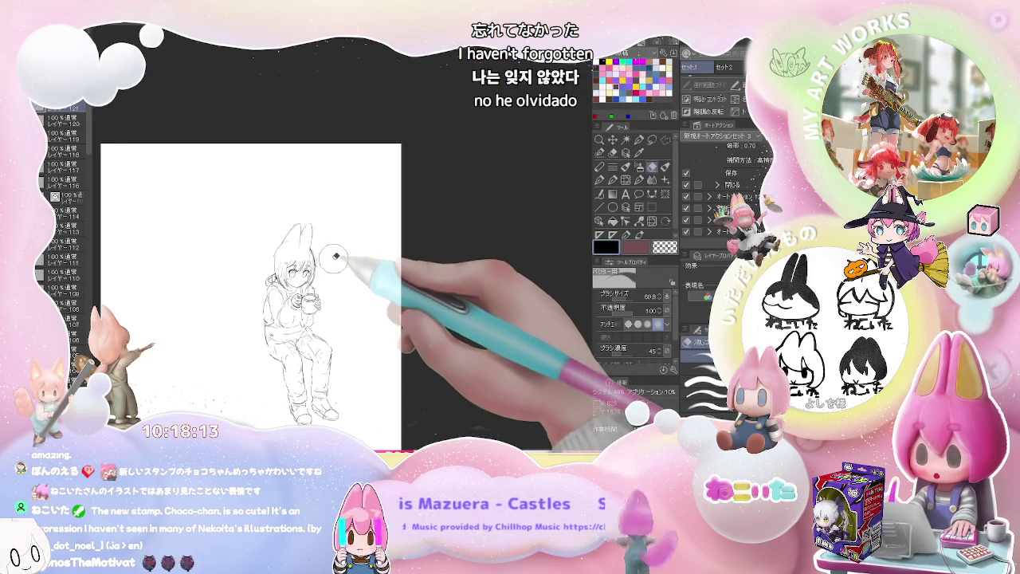
{"action": "scroll", "coordinate": [282, 258], "scroll_direction": "up", "scroll_amount": 1}
{"action": "left_click_drag", "start_coordinate": [323, 271], "coordinate": [287, 263]}
Step: Draw two tall fox ears on the hood and a tail at her left side
{"action": "key", "text": "p"}
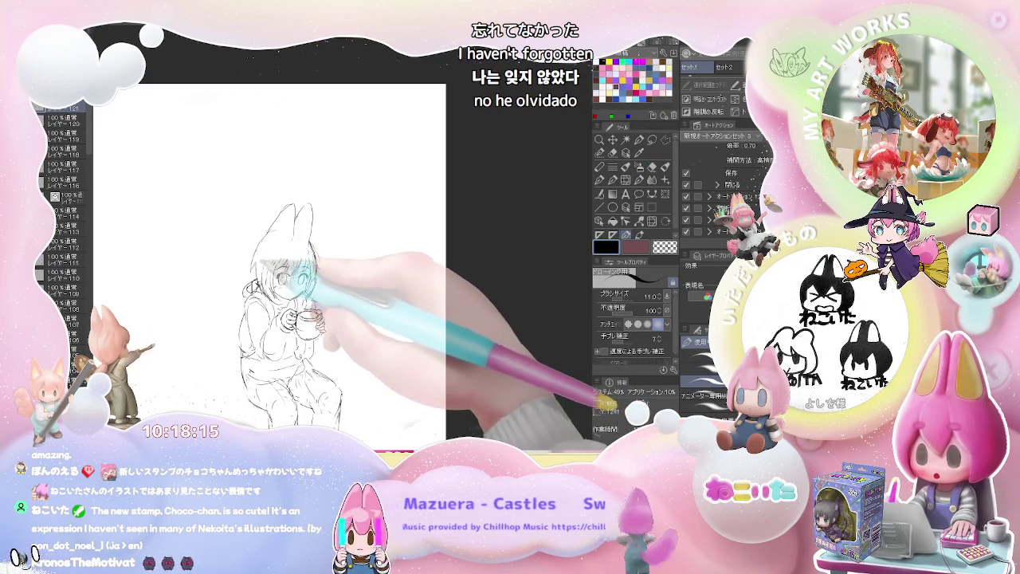
{"action": "left_click_drag", "start_coordinate": [311, 299], "coordinate": [315, 307]}
{"action": "left_click_drag", "start_coordinate": [239, 343], "coordinate": [207, 350]}
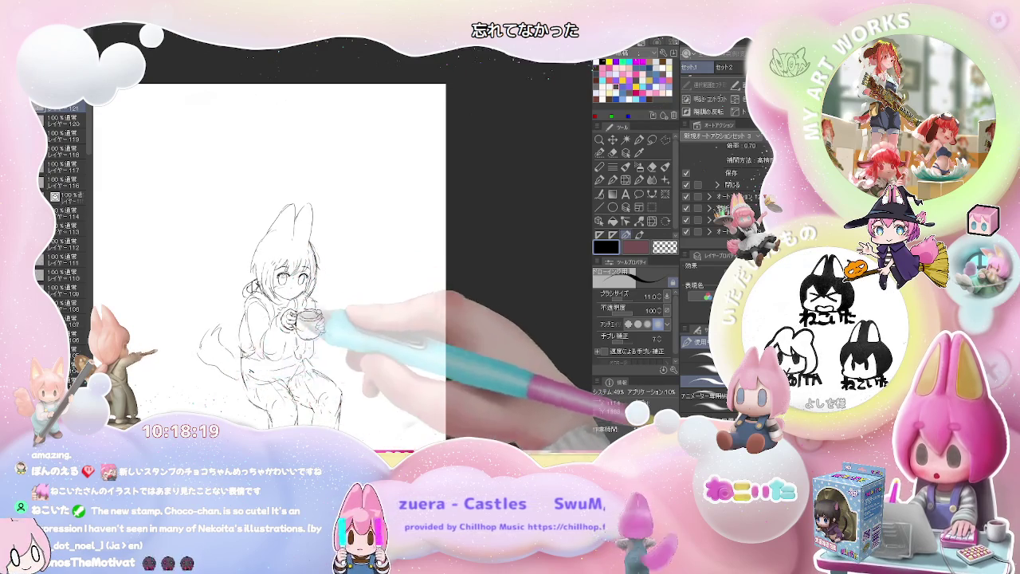
{"action": "scroll", "coordinate": [289, 303], "scroll_direction": "up", "scroll_amount": 2}
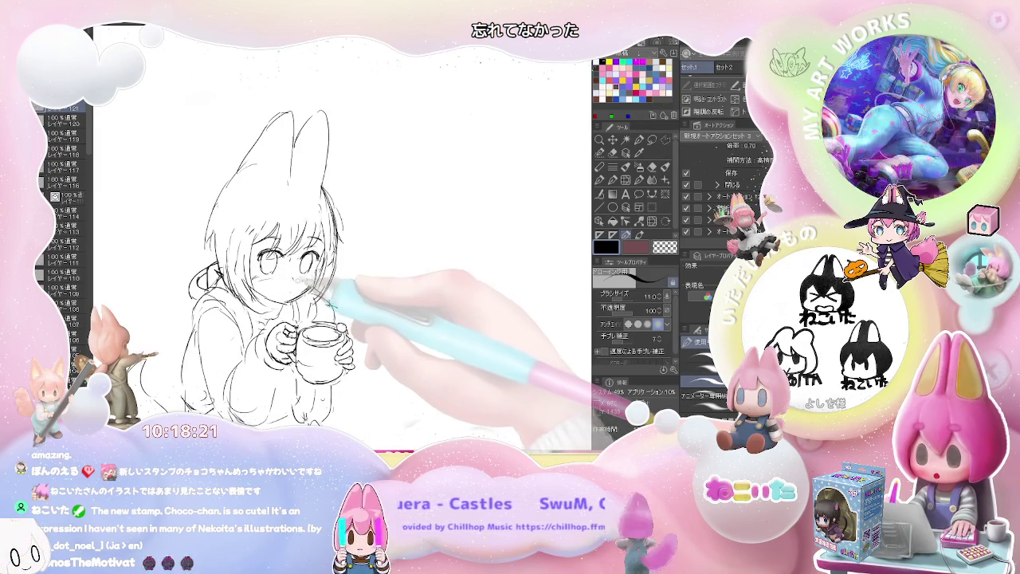
Step: Tidy the fox ear and tail strokes, alternating pencil and eraser
{"action": "key", "text": "e"}
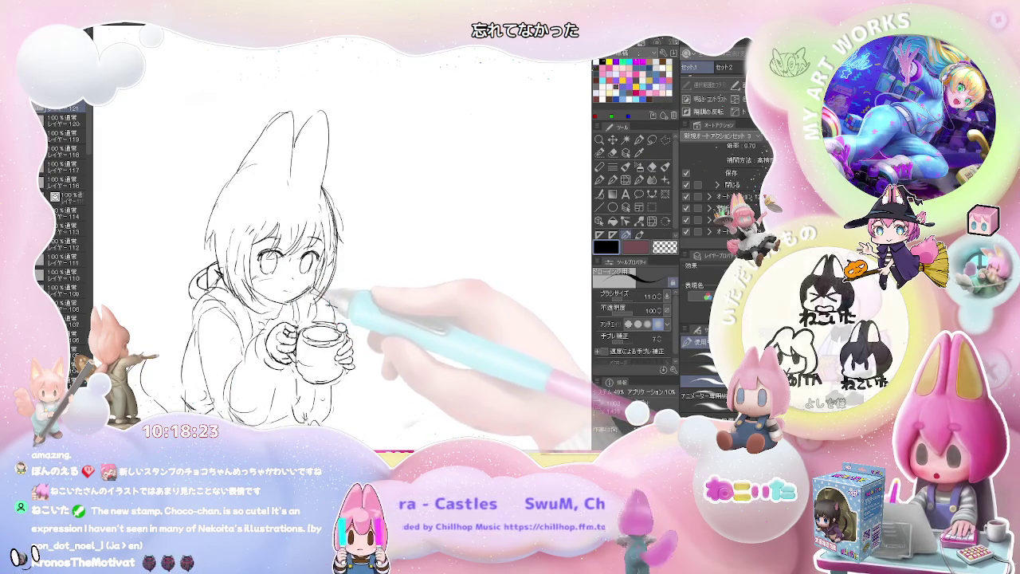
{"action": "key", "text": "p"}
{"action": "key", "text": "ctrl+minus"}
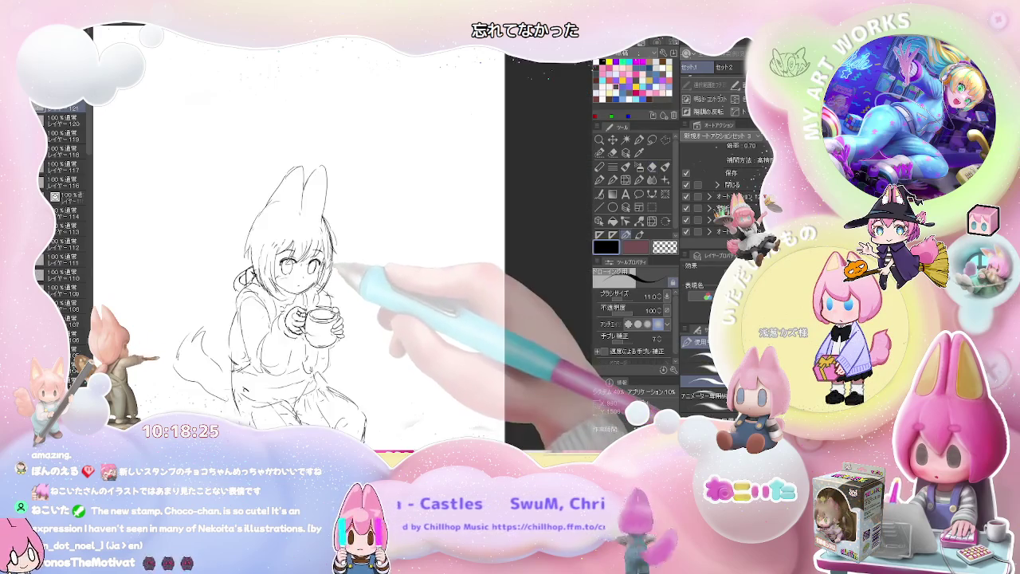
{"action": "key", "text": "e"}
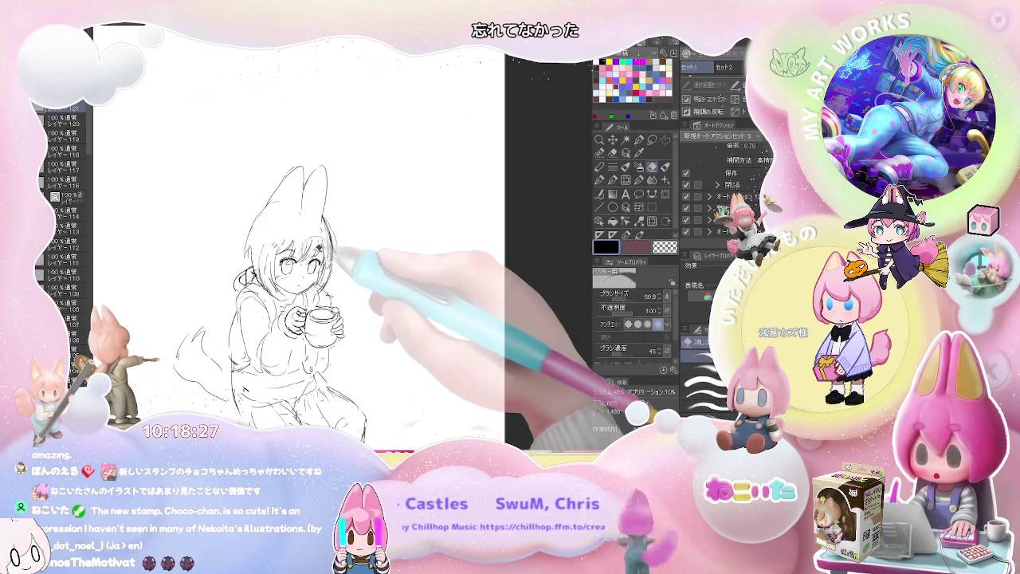
{"action": "key", "text": "p"}
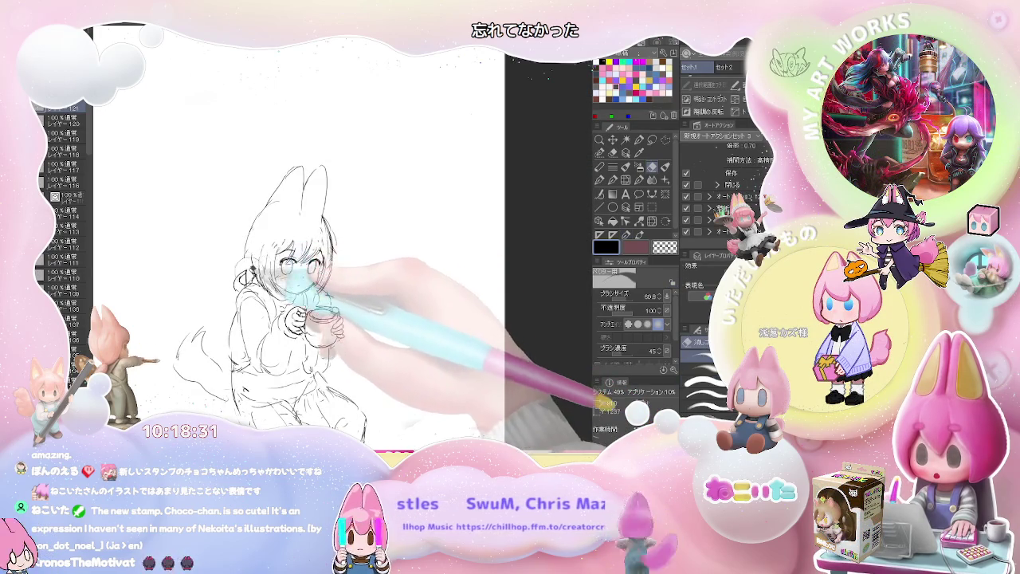
{"action": "key", "text": "e"}
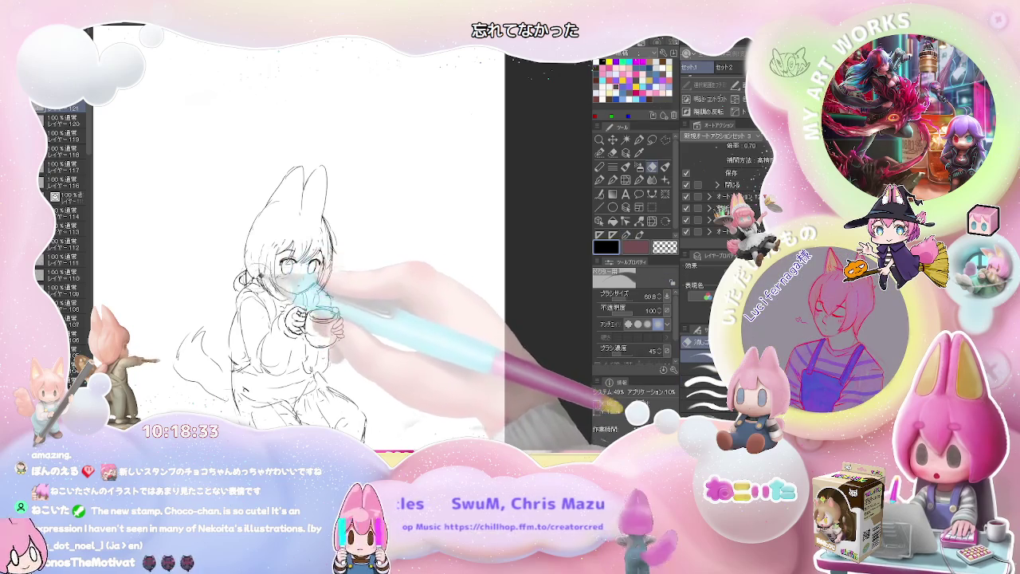
{"action": "key", "text": "p"}
{"action": "key", "text": "ctrl+minus"}
{"action": "key", "text": "e"}
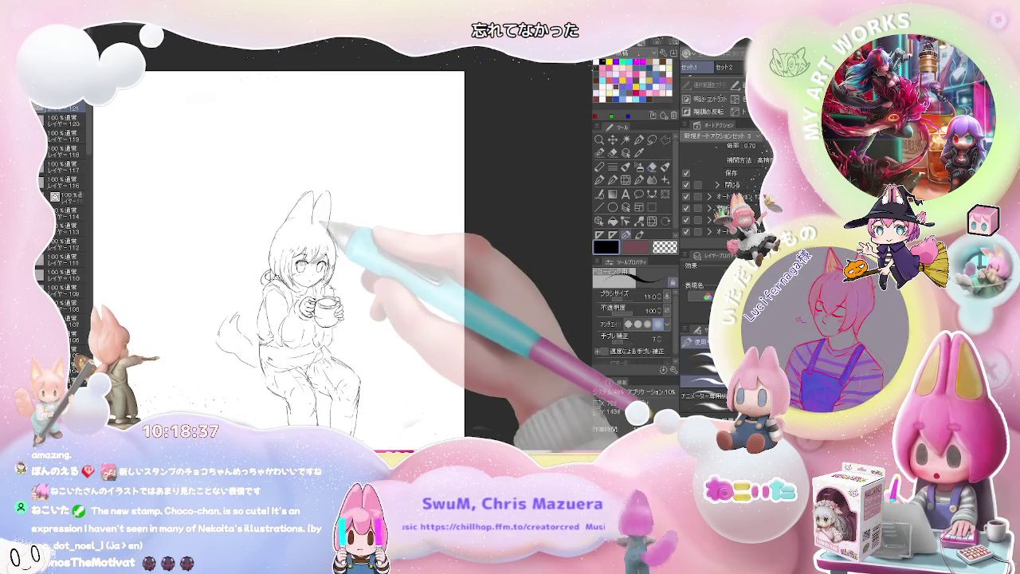
Step: Refine the girl's eyes, cheek and small rounded mouth above the mug
{"action": "key", "text": "ctrl+minus"}
{"action": "key", "text": "ctrl+plus"}
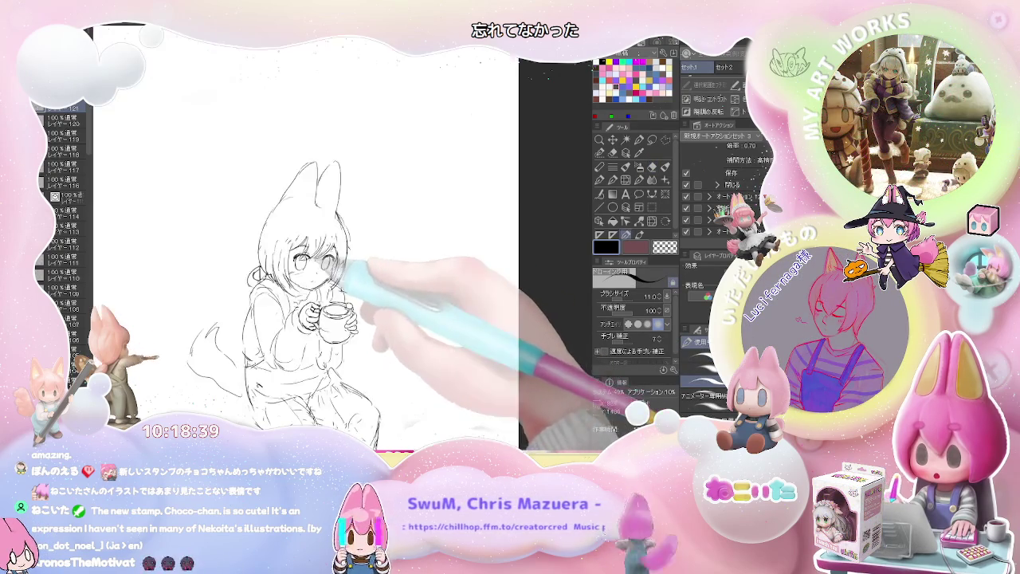
{"action": "key", "text": "ctrl+plus"}
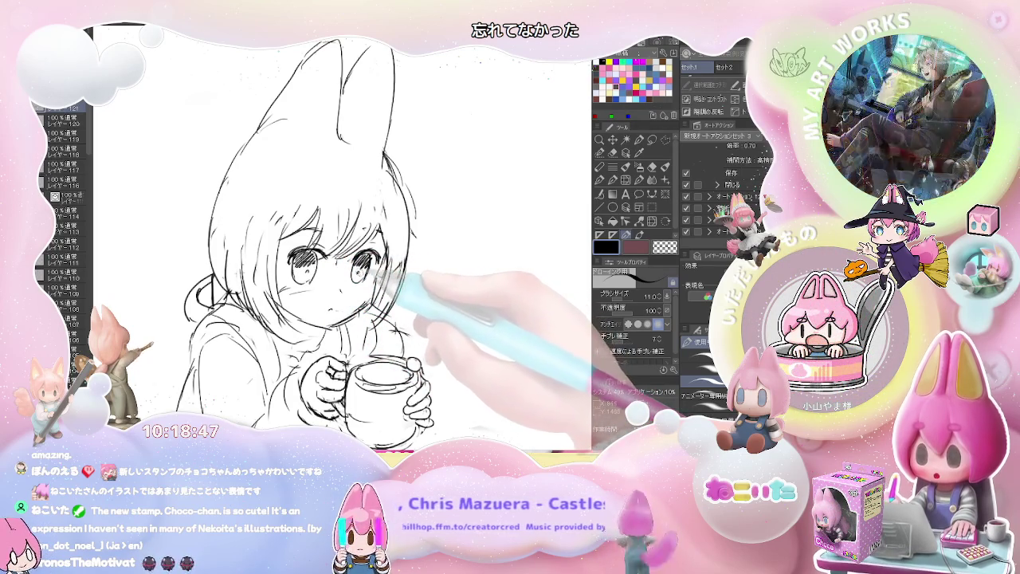
{"action": "key", "text": "e"}
{"action": "key", "text": "ctrl+minus"}
{"action": "key", "text": "ctrl+minus"}
{"action": "key", "text": "p"}
{"action": "key", "text": "ctrl+plus"}
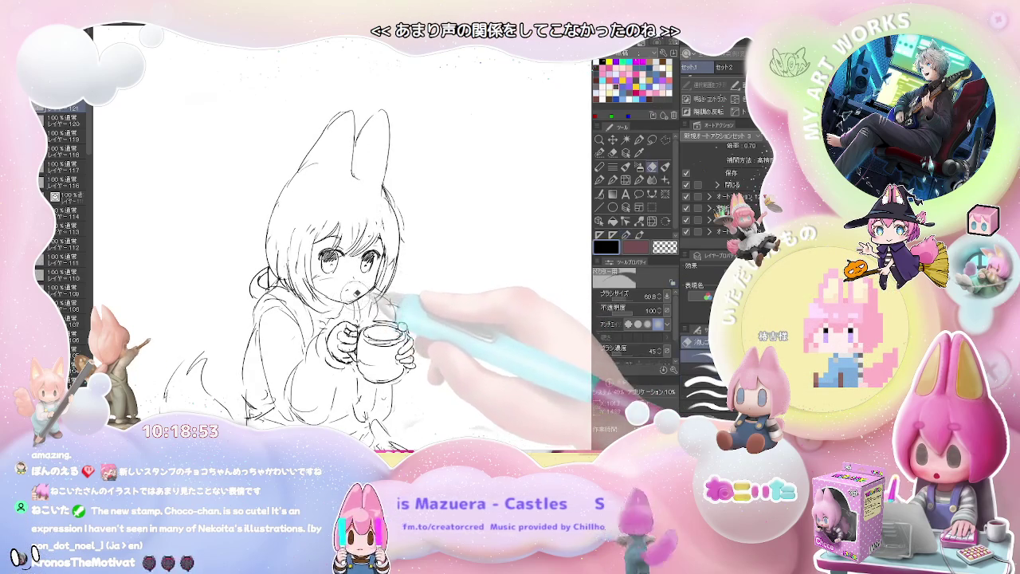
{"action": "key", "text": "ctrl+minus"}
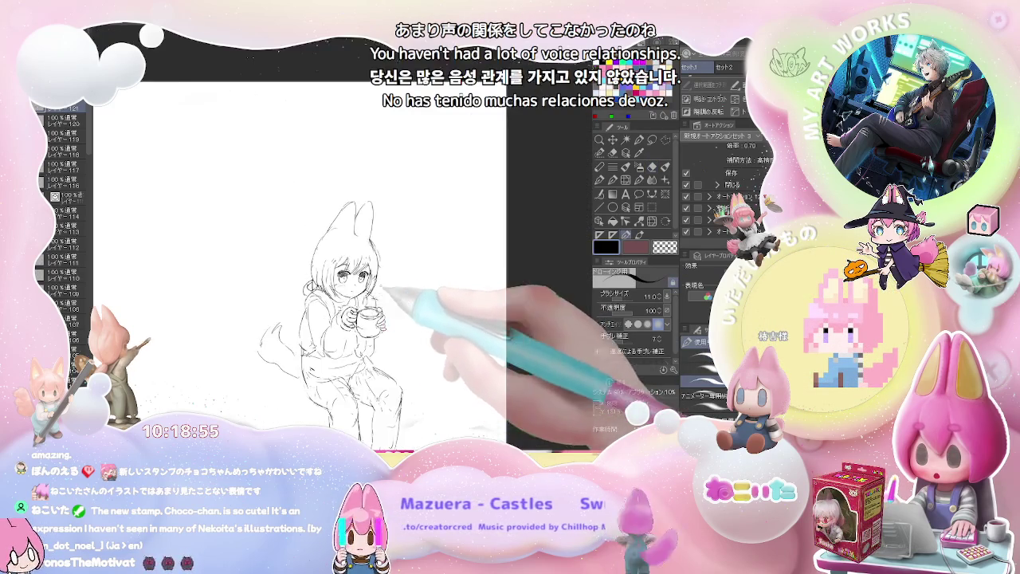
{"action": "key", "text": "ctrl+plus"}
{"action": "key", "text": "e"}
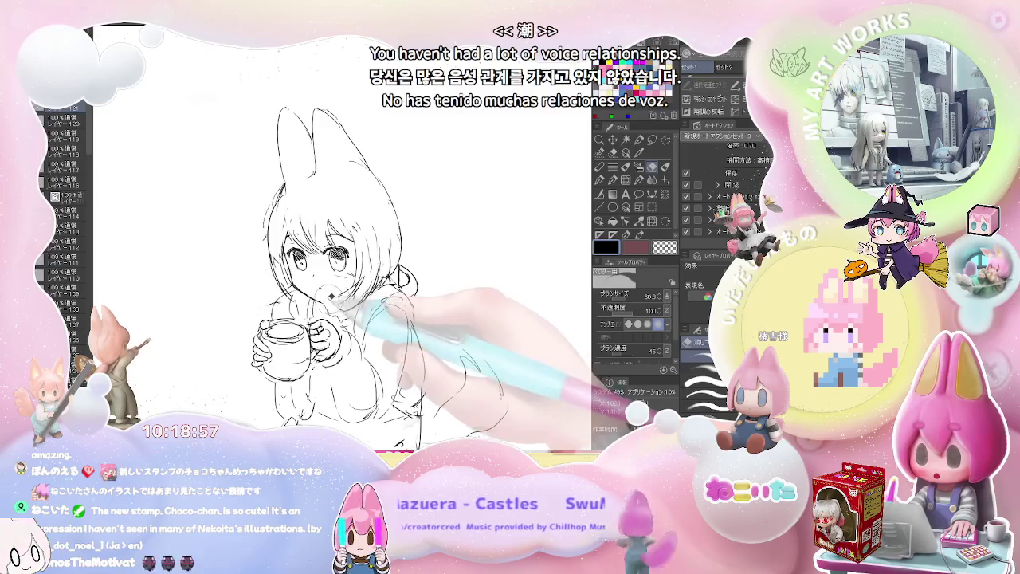
{"action": "key", "text": "p"}
{"action": "key", "text": "ctrl+minus"}
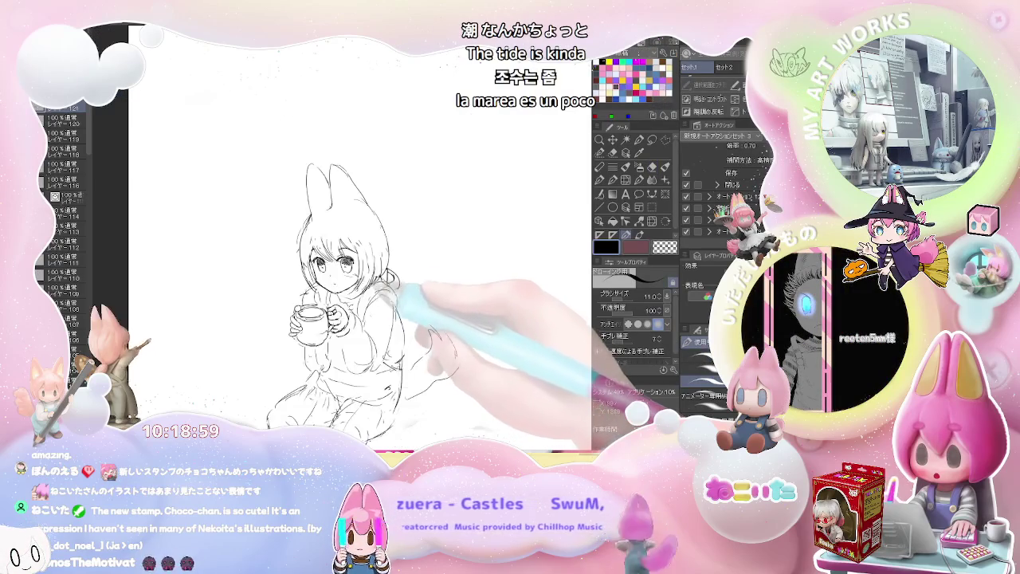
{"action": "key", "text": "ctrl+plus"}
{"action": "key", "text": "e"}
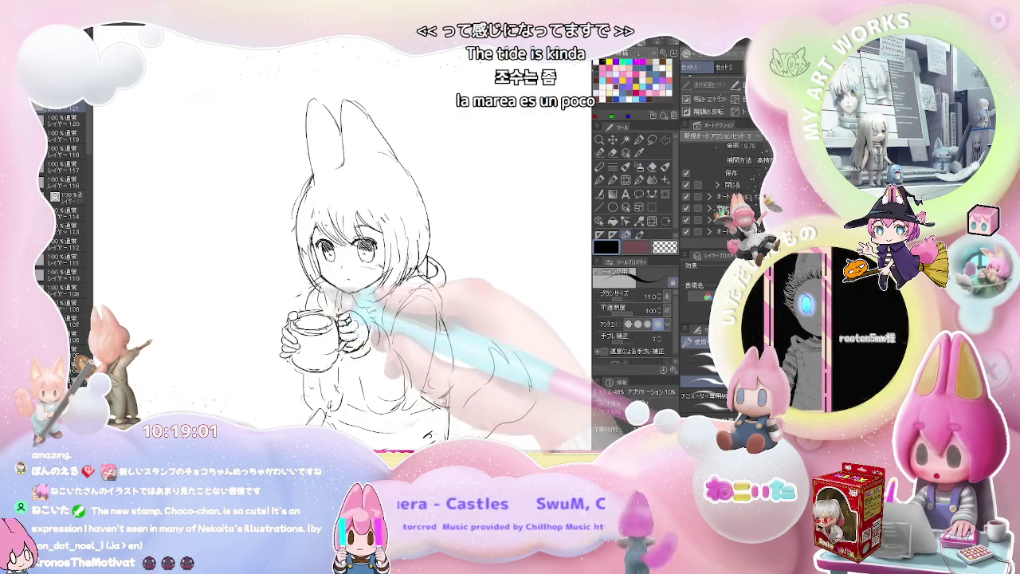
{"action": "key", "text": "ctrl+minus"}
{"action": "key", "text": "ctrl+minus"}
{"action": "key", "text": "ctrl+minus"}
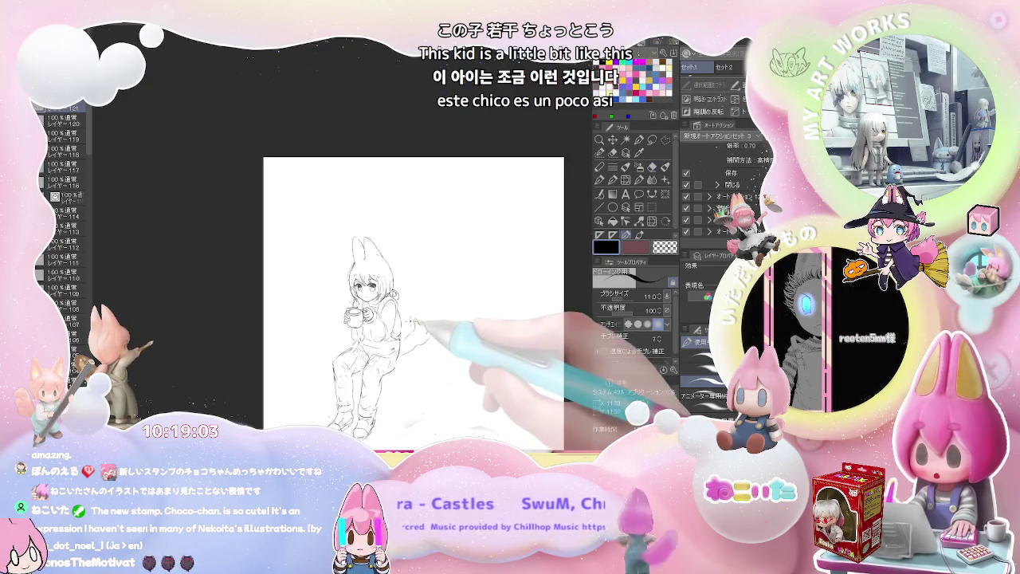
{"action": "key", "text": "ctrl+plus"}
{"action": "key", "text": "ctrl+plus"}
{"action": "key", "text": "ctrl+plus"}
{"action": "key", "text": "e"}
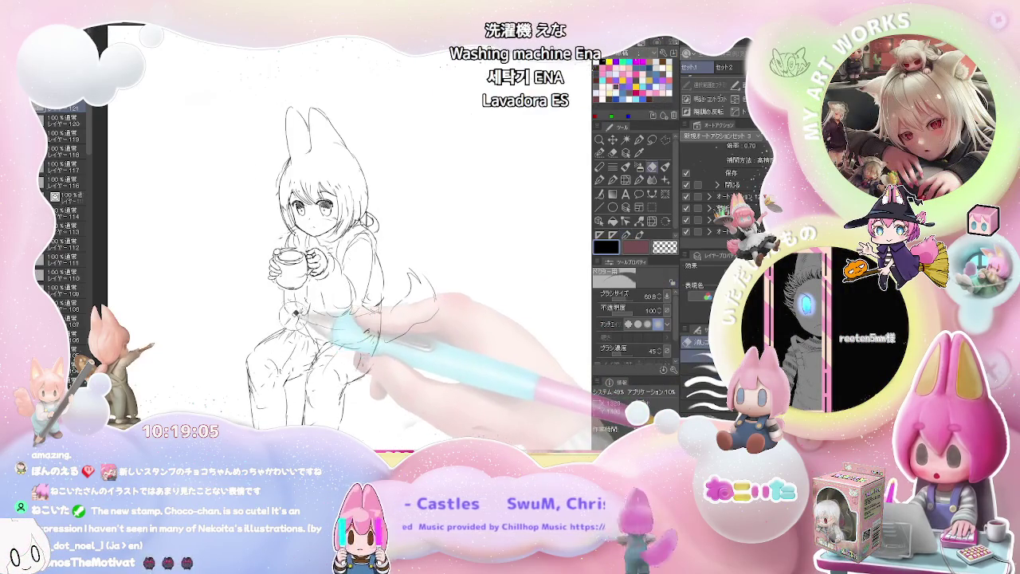
{"action": "key", "text": "e"}
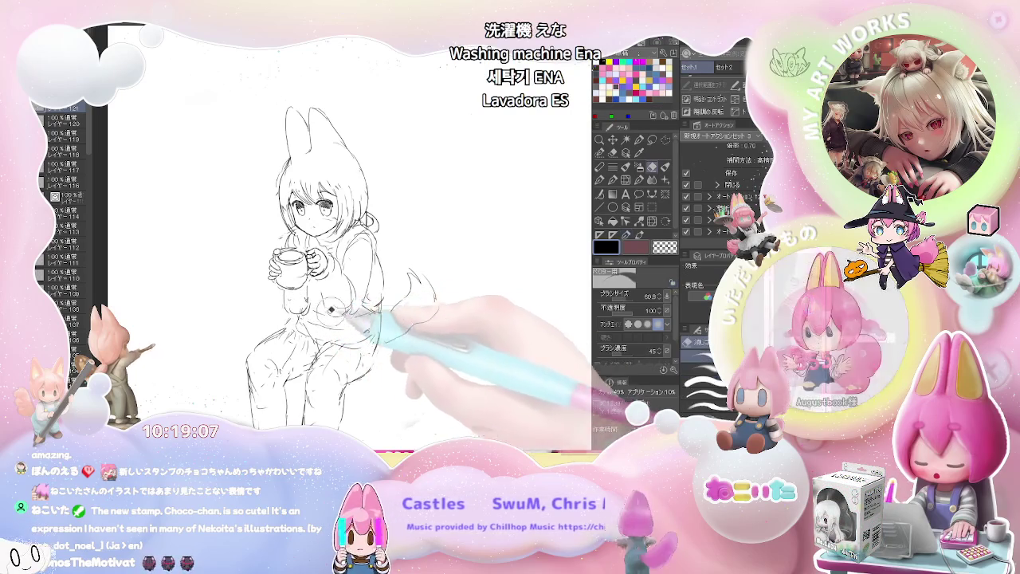
{"action": "key", "text": "ctrl+minus"}
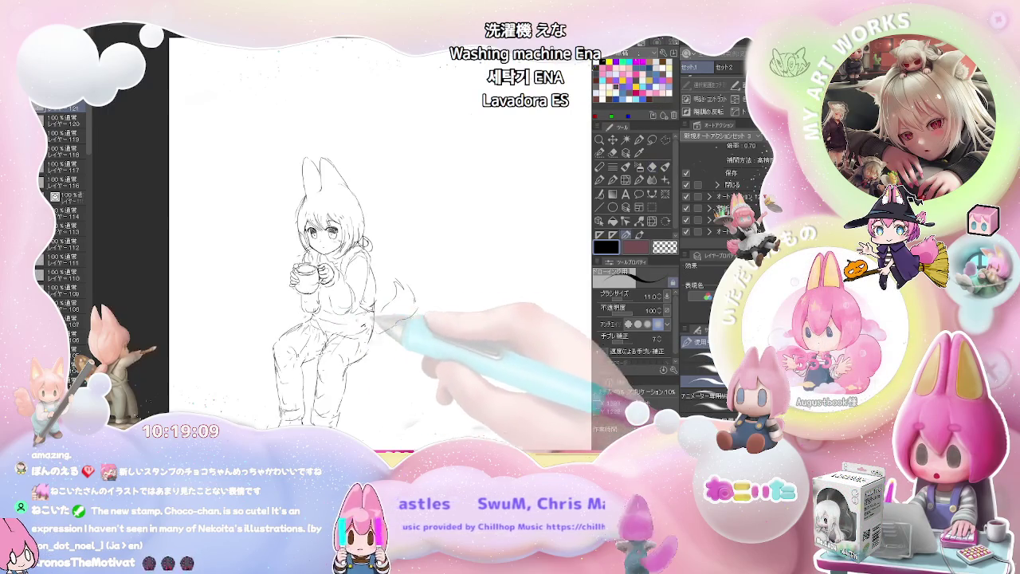
{"action": "key", "text": "ctrl+minus"}
{"action": "key", "text": "ctrl+minus"}
{"action": "key", "text": "ctrl+minus"}
{"action": "key", "text": "m"}
{"action": "key", "text": "ctrl+plus"}
{"action": "key", "text": "ctrl+plus"}
{"action": "key", "text": "ctrl+plus"}
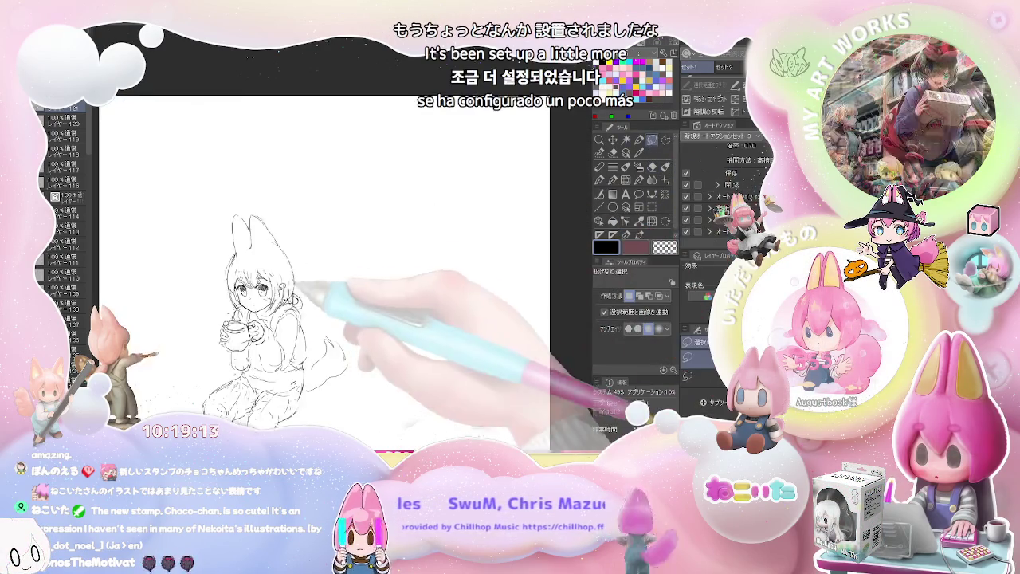
{"action": "key", "text": "e"}
{"action": "key", "text": "ctrl+plus"}
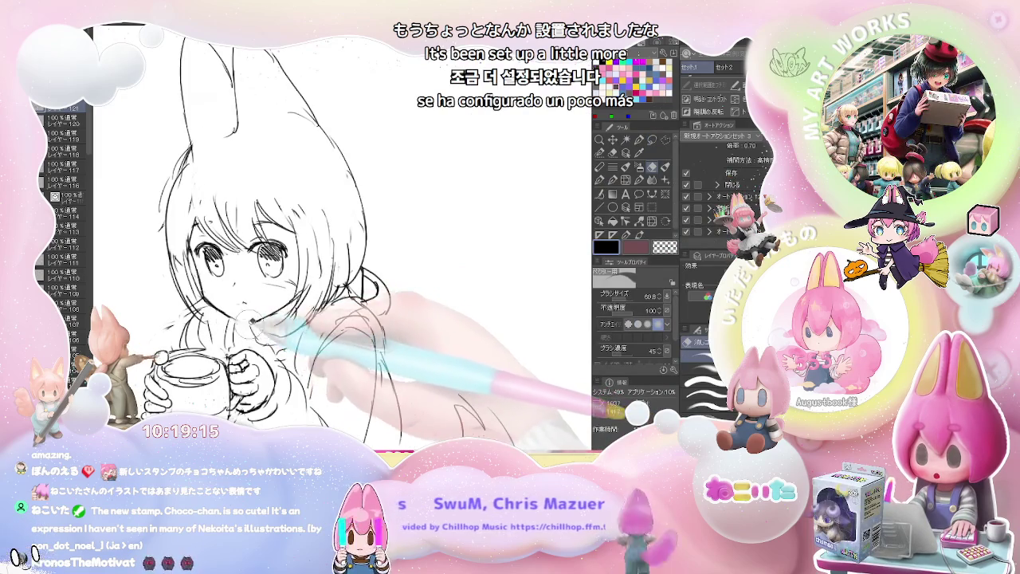
{"action": "key", "text": "p"}
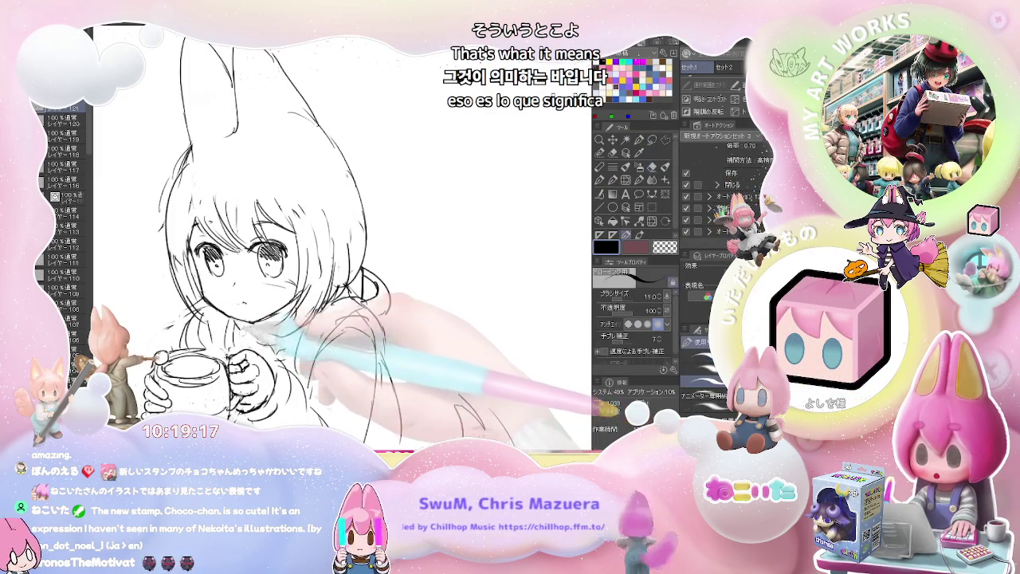
{"action": "key", "text": "ctrl+minus"}
{"action": "key", "text": "ctrl+minus"}
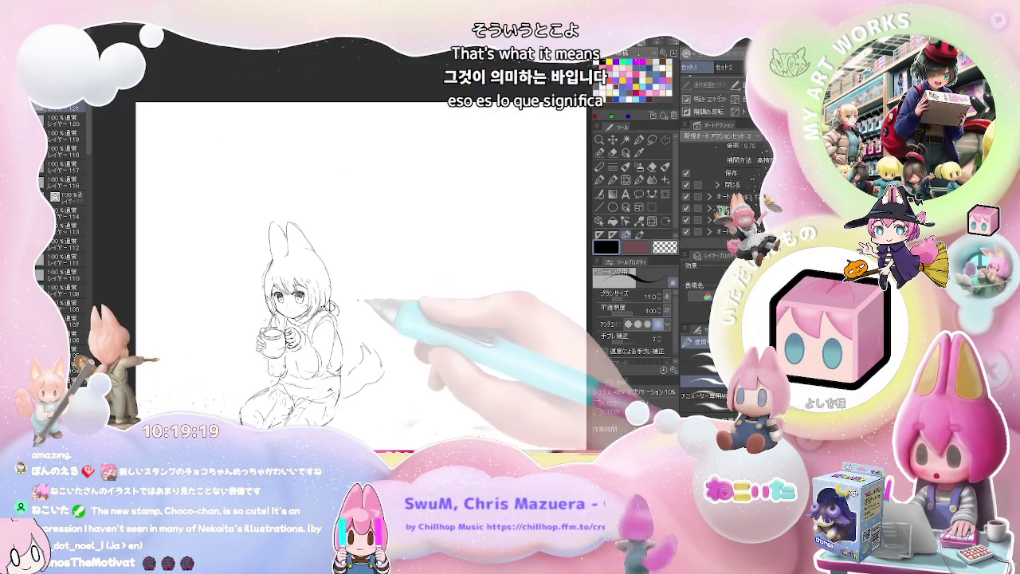
{"action": "key", "text": "ctrl+minus"}
{"action": "key", "text": "ctrl+plus"}
{"action": "key", "text": "ctrl+plus"}
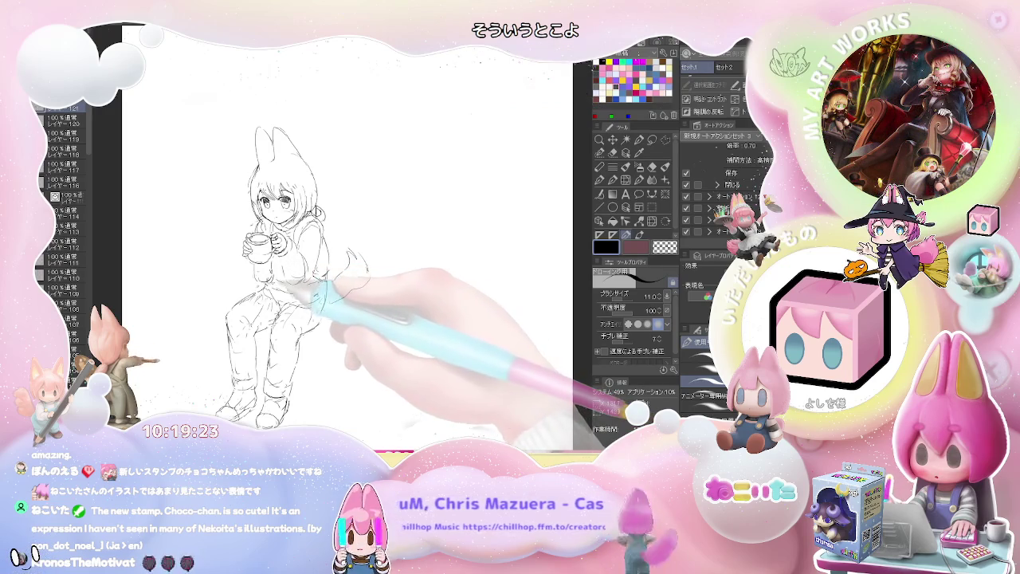
{"action": "left_click_drag", "start_coordinate": [239, 275], "coordinate": [233, 137]}
Step: Lasso the girl's head and torso, scale them up slightly, nudge upward and commit
{"action": "left_click_drag", "start_coordinate": [334, 145], "coordinate": [345, 264]}
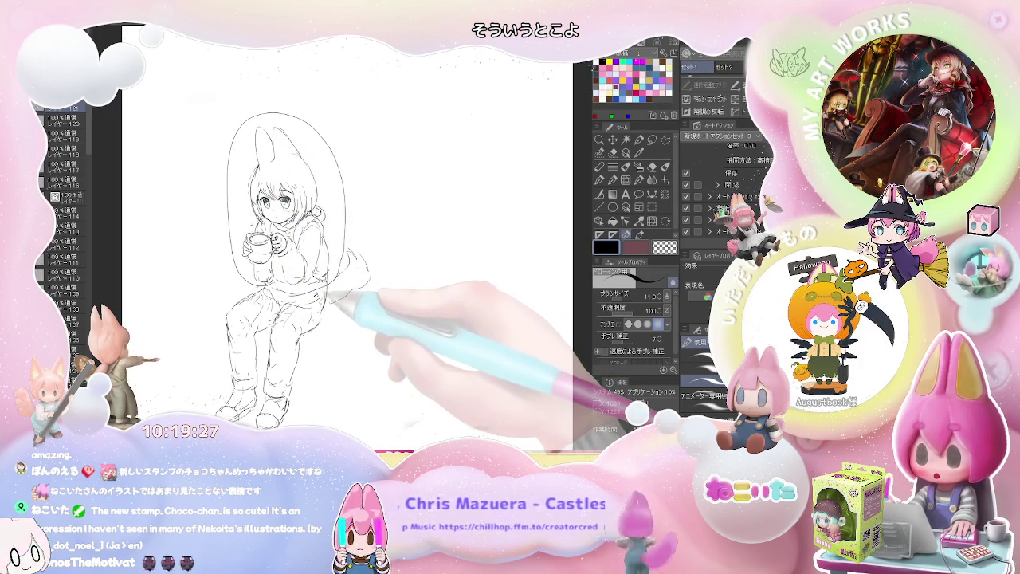
{"action": "key", "text": "ctrl+t"}
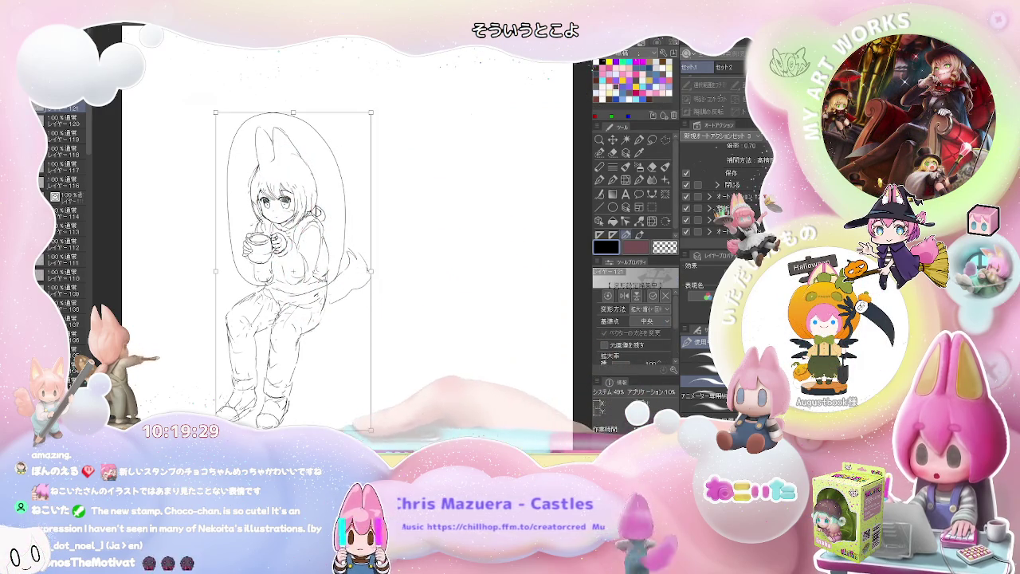
{"action": "key", "text": "Return"}
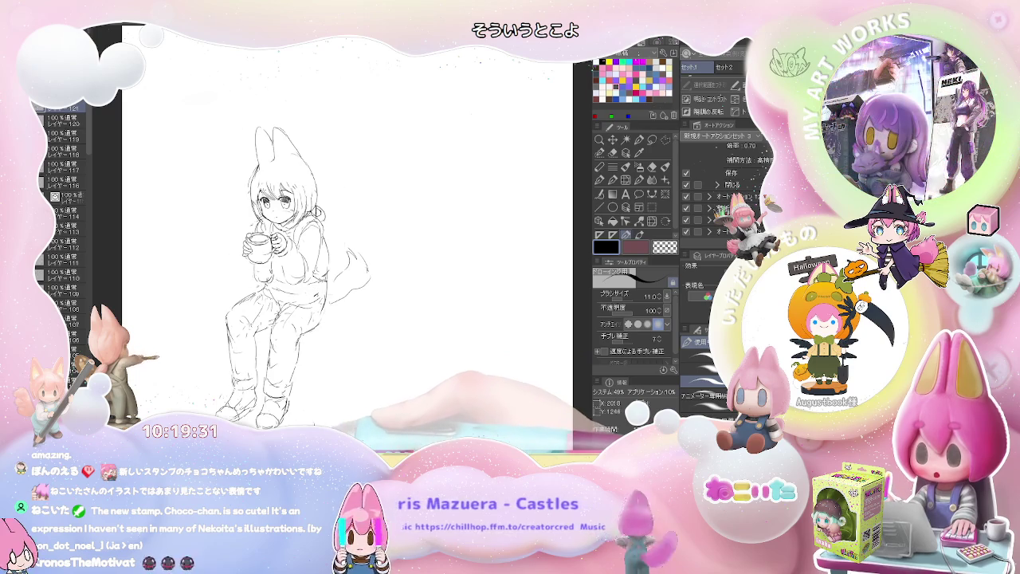
{"action": "left_click", "coordinate": [652, 140]}
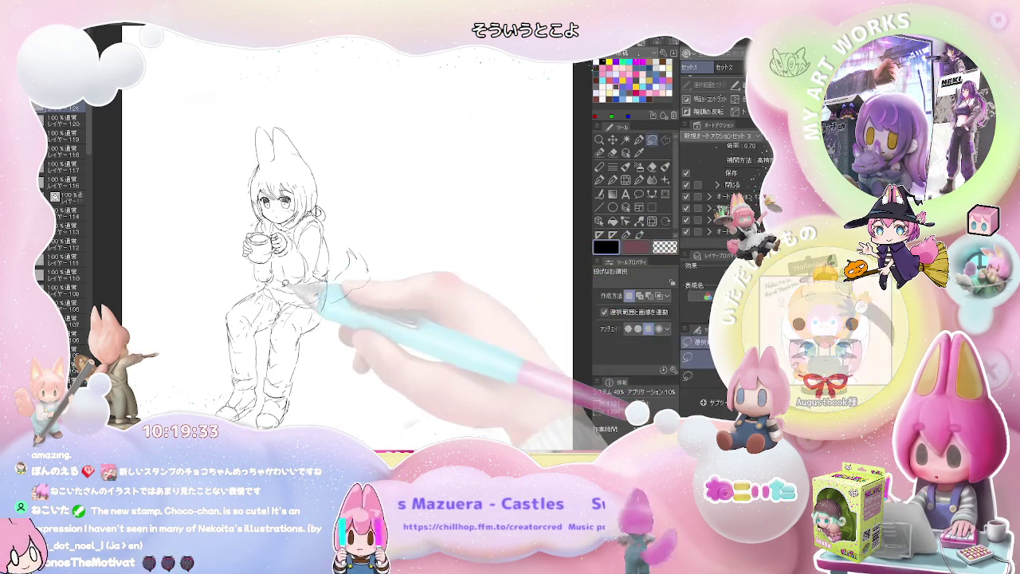
{"action": "left_click_drag", "start_coordinate": [236, 267], "coordinate": [326, 292]}
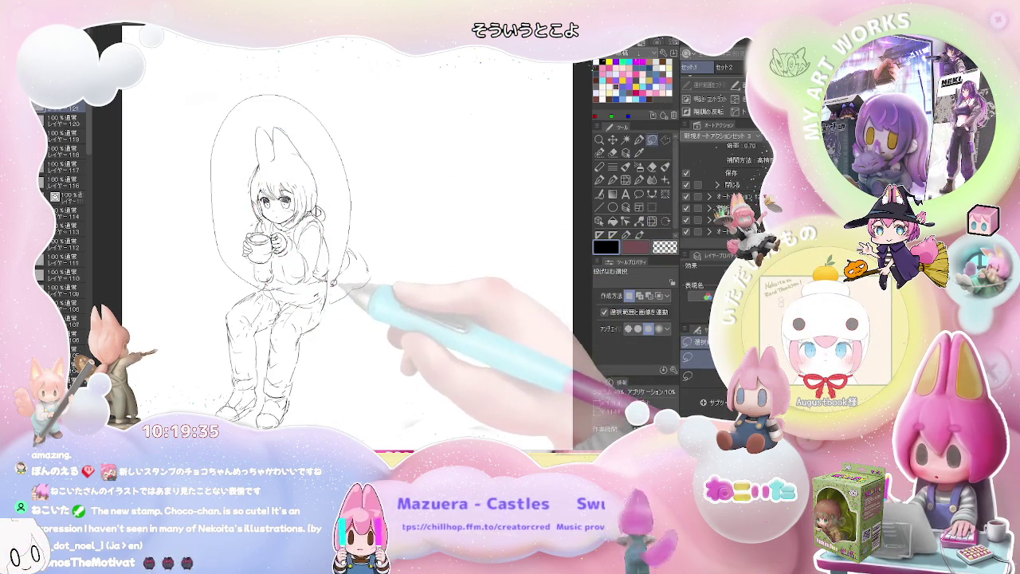
{"action": "key", "text": "ctrl+t"}
{"action": "left_click_drag", "start_coordinate": [351, 297], "coordinate": [356, 303]}
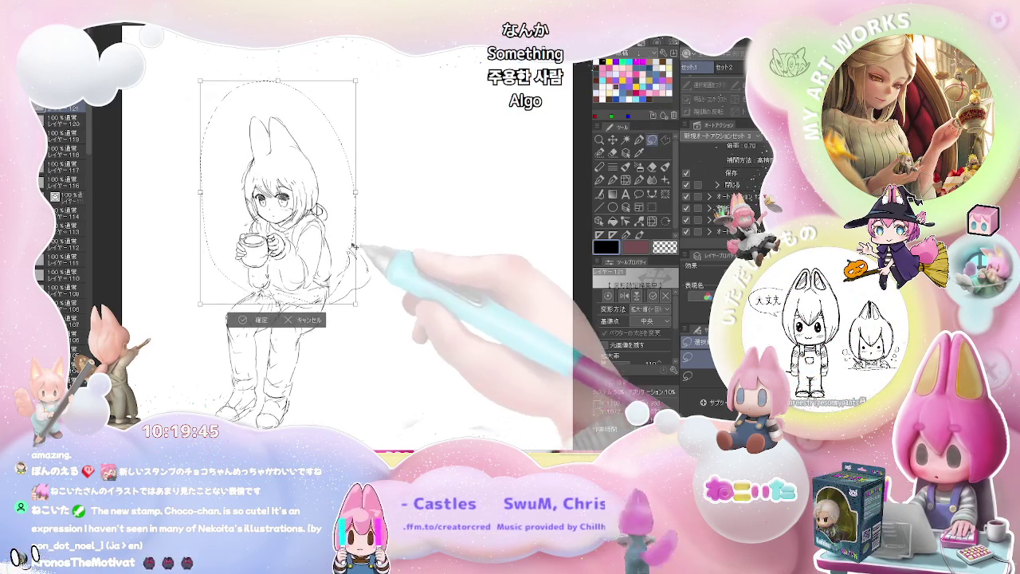
{"action": "left_click_drag", "start_coordinate": [335, 240], "coordinate": [333, 238]}
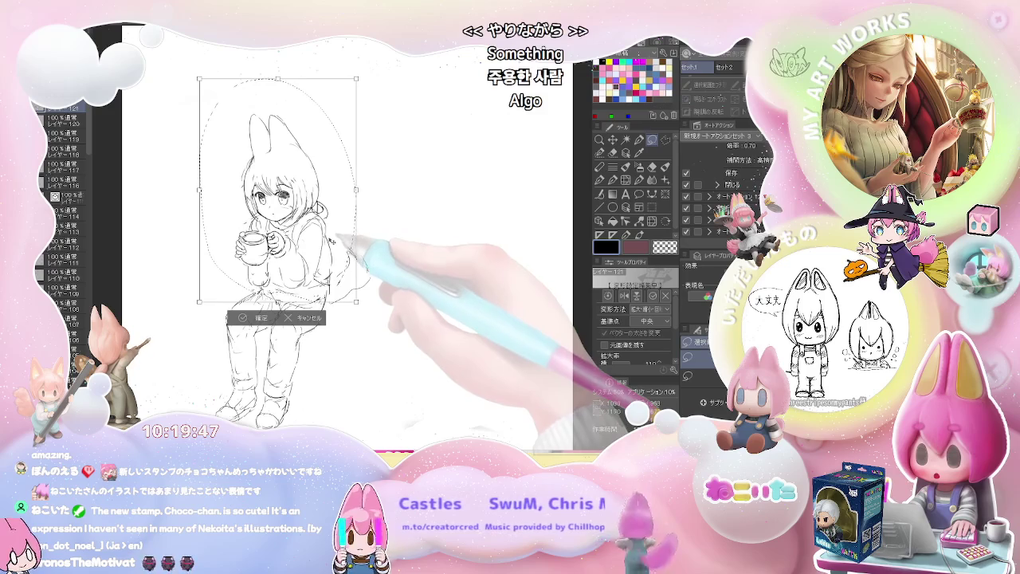
{"action": "left_click", "coordinate": [262, 317]}
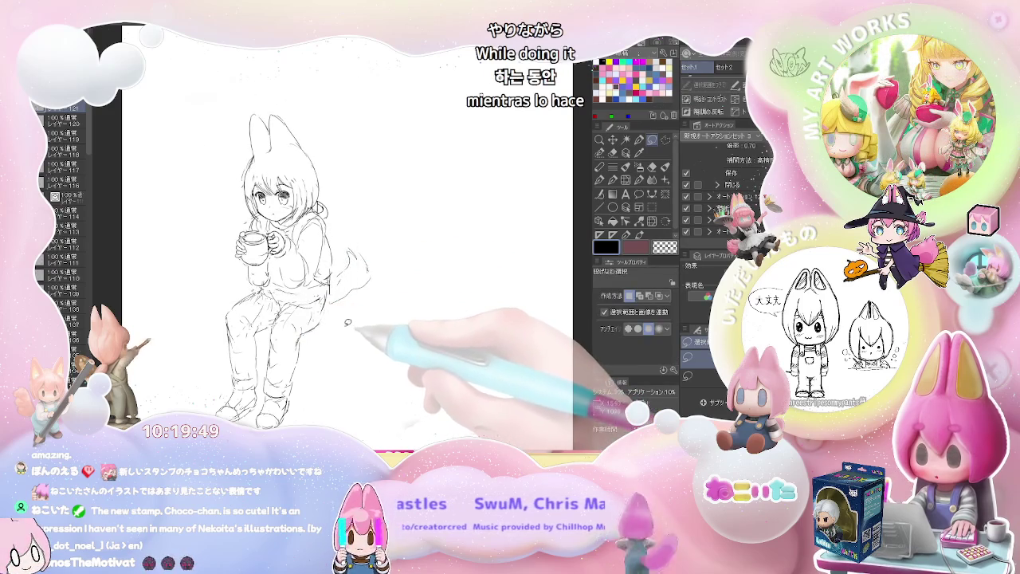
{"action": "key", "text": "e"}
{"action": "key", "text": "p"}
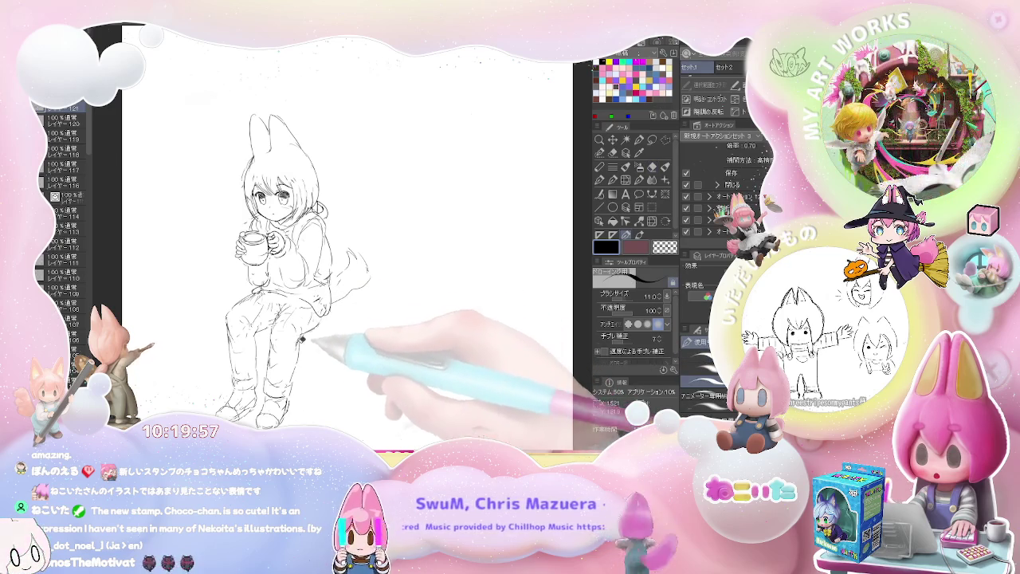
Step: Erase stray lower-leg lines, redraw the knees, and fit the whole page in view
{"action": "key", "text": "e"}
{"action": "key", "text": "p"}
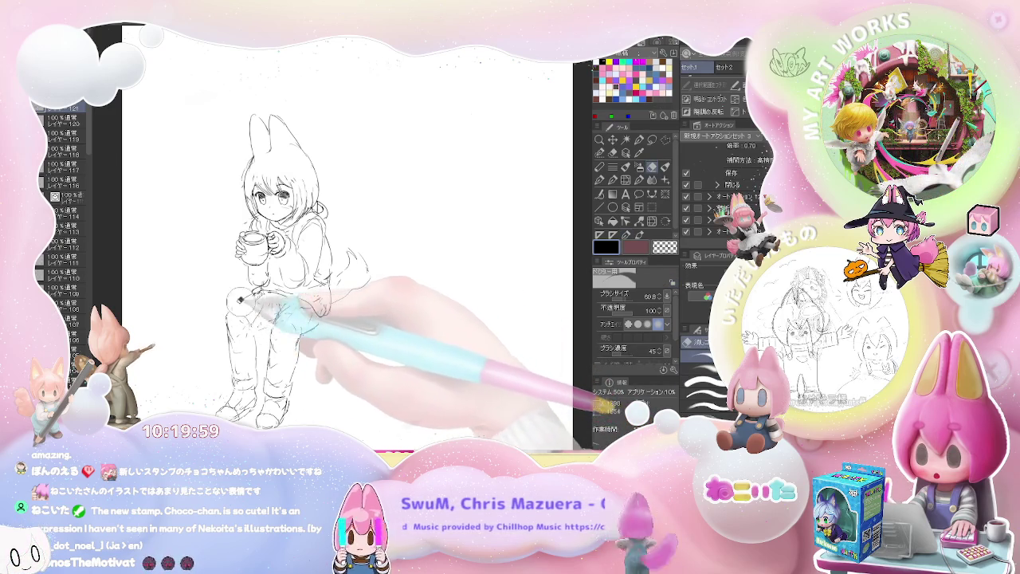
{"action": "key", "text": "e"}
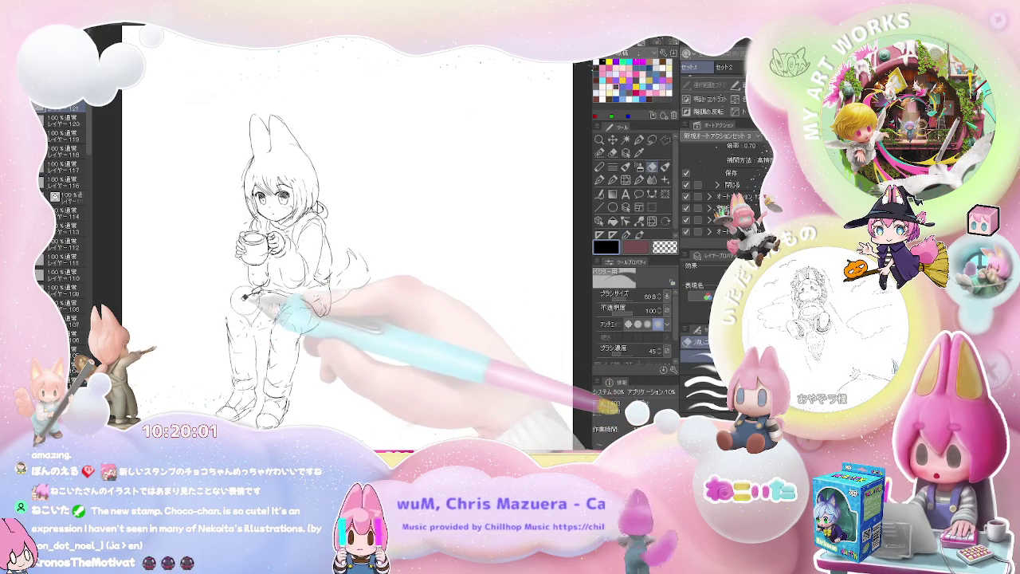
{"action": "key", "text": "p"}
{"action": "key", "text": "e"}
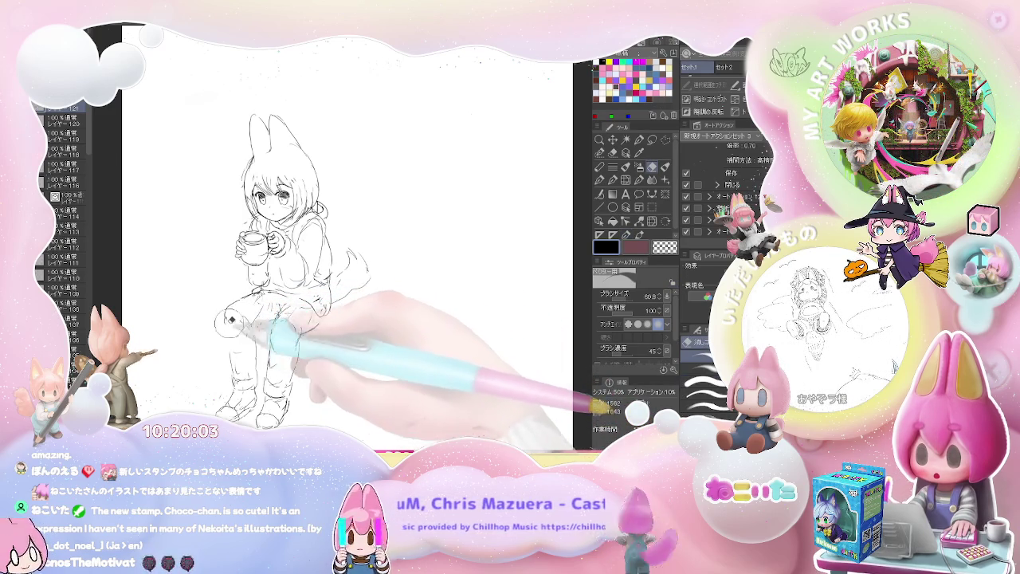
{"action": "left_click_drag", "start_coordinate": [232, 325], "coordinate": [256, 353]}
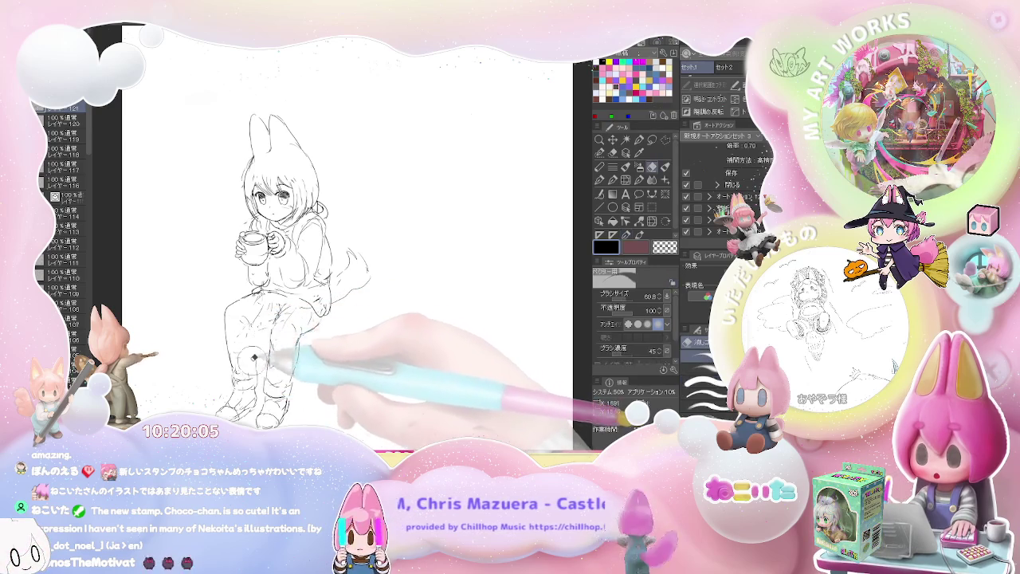
{"action": "key", "text": "p"}
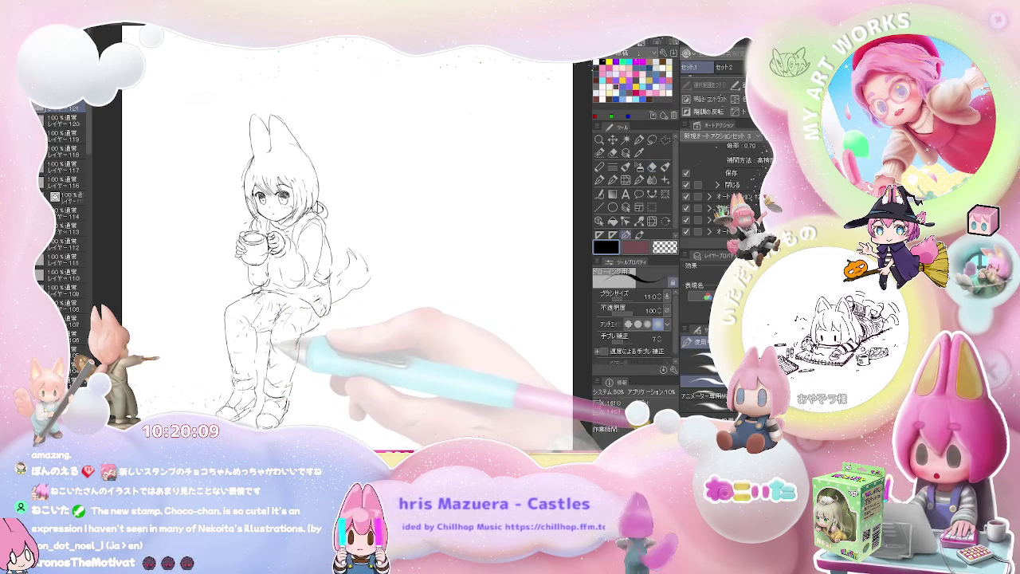
{"action": "key", "text": "ctrl+0"}
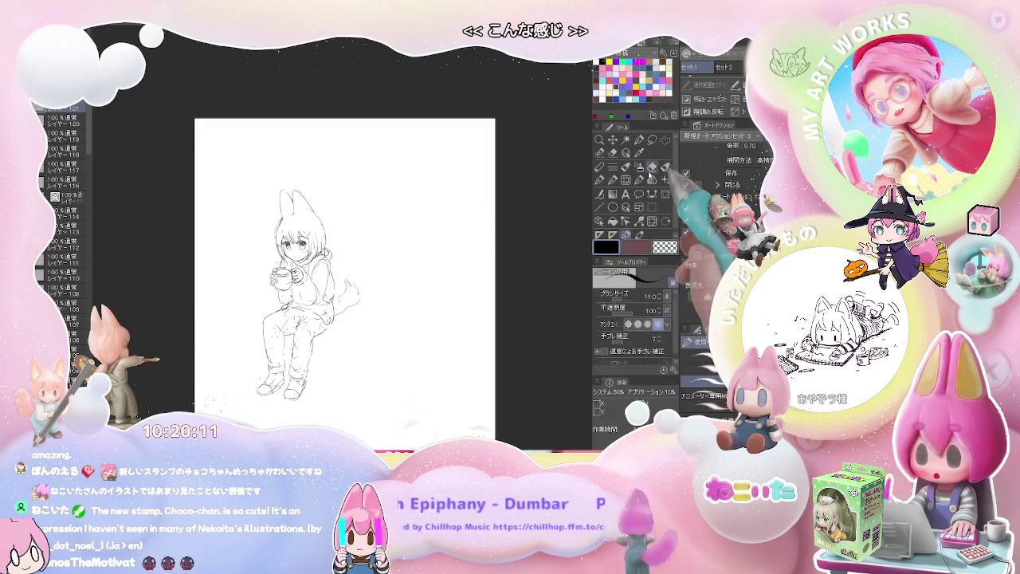
Step: Lasso the girl's lower legs and feet and scale them up slightly
{"action": "left_click", "coordinate": [652, 141]}
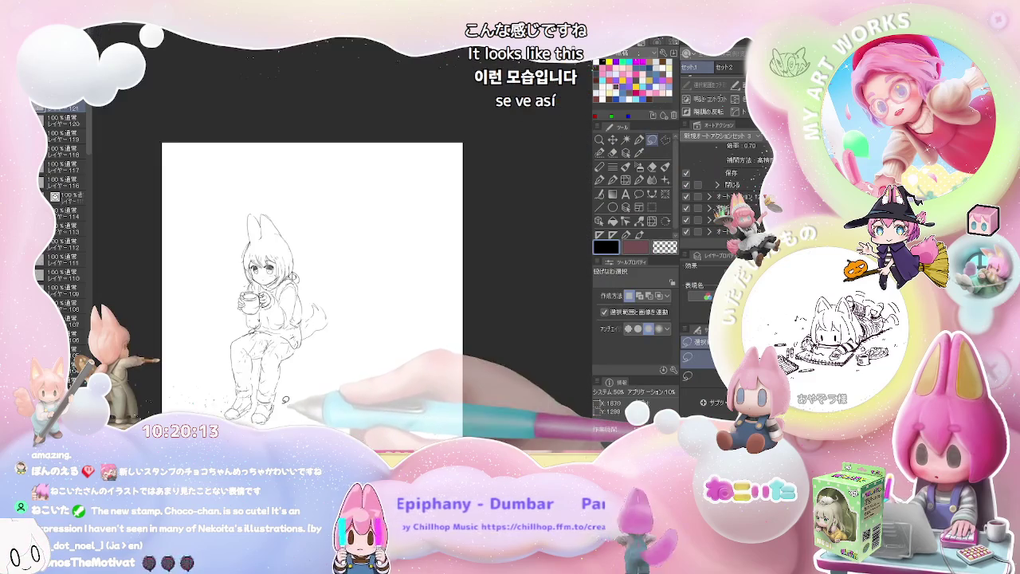
{"action": "left_click_drag", "start_coordinate": [239, 366], "coordinate": [297, 395]}
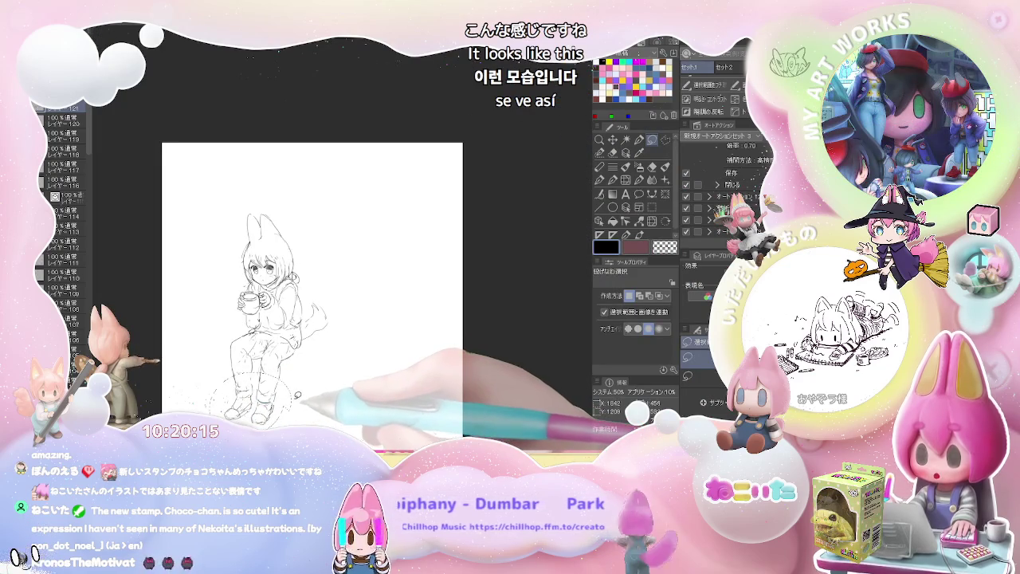
{"action": "key", "text": "ctrl+t"}
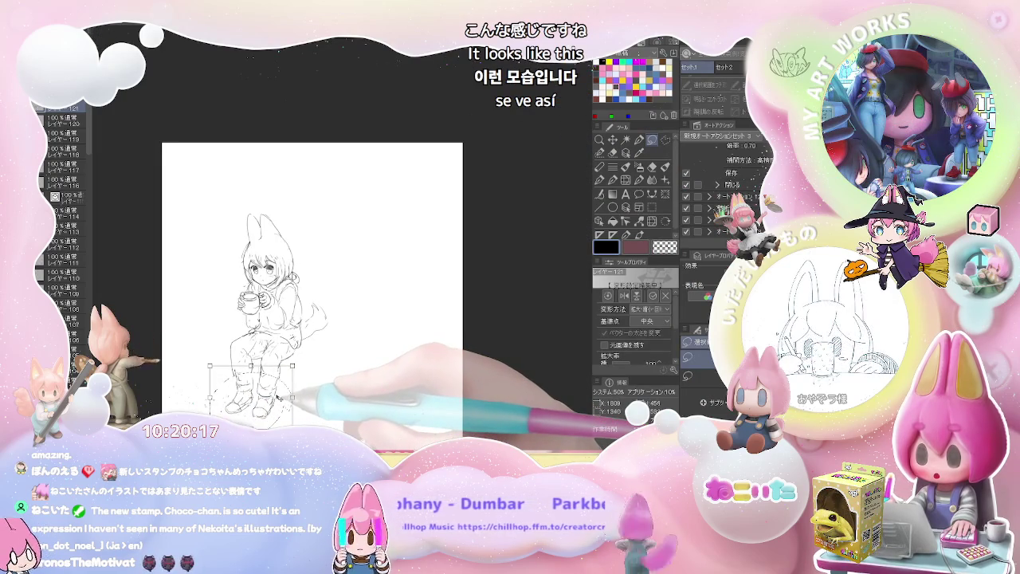
{"action": "left_click_drag", "start_coordinate": [295, 369], "coordinate": [276, 389]}
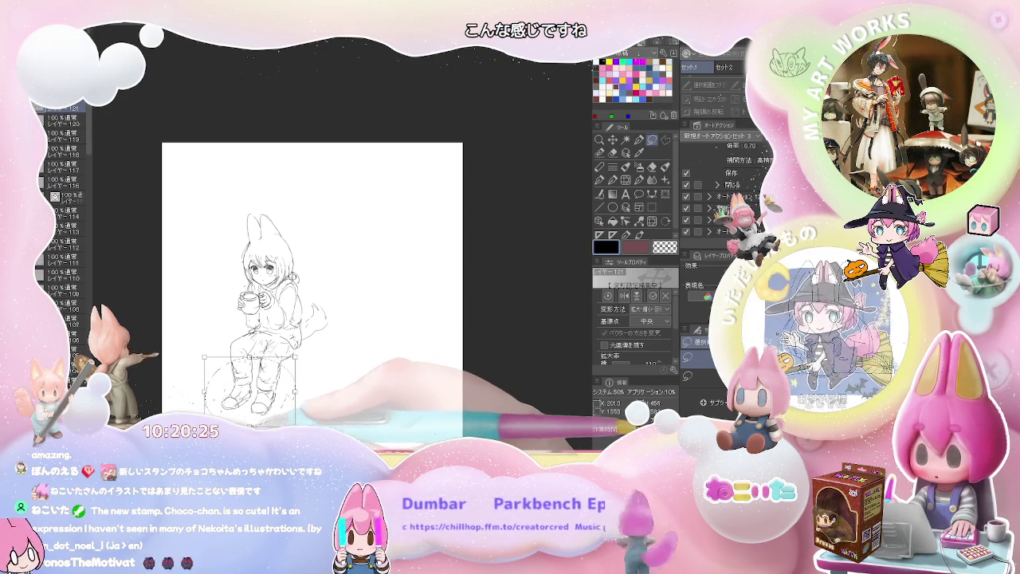
{"action": "key", "text": "Return"}
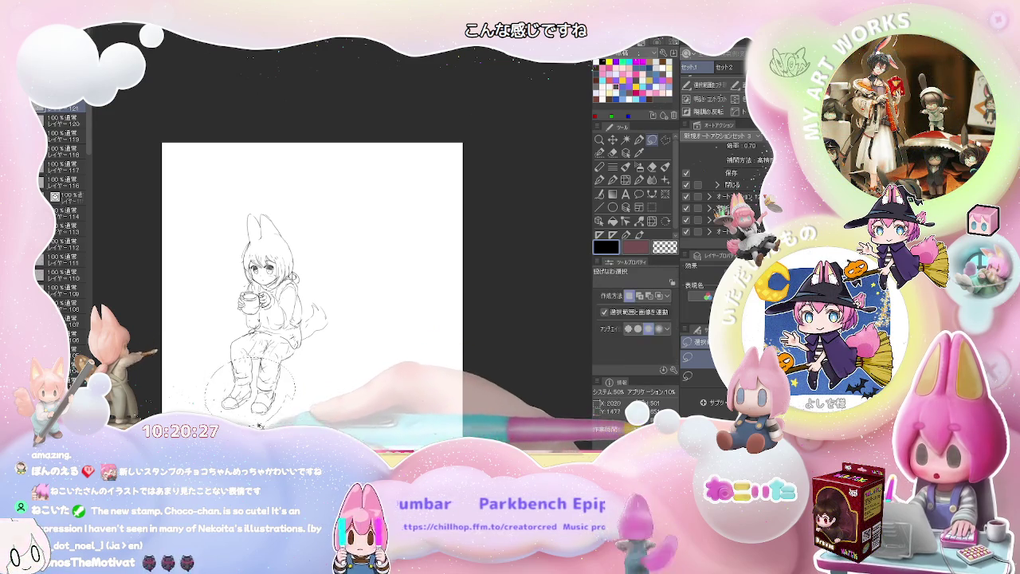
{"action": "key", "text": "ctrl+plus"}
Step: Redraw and clean up the hip and curled fox tail lines
{"action": "key", "text": "e"}
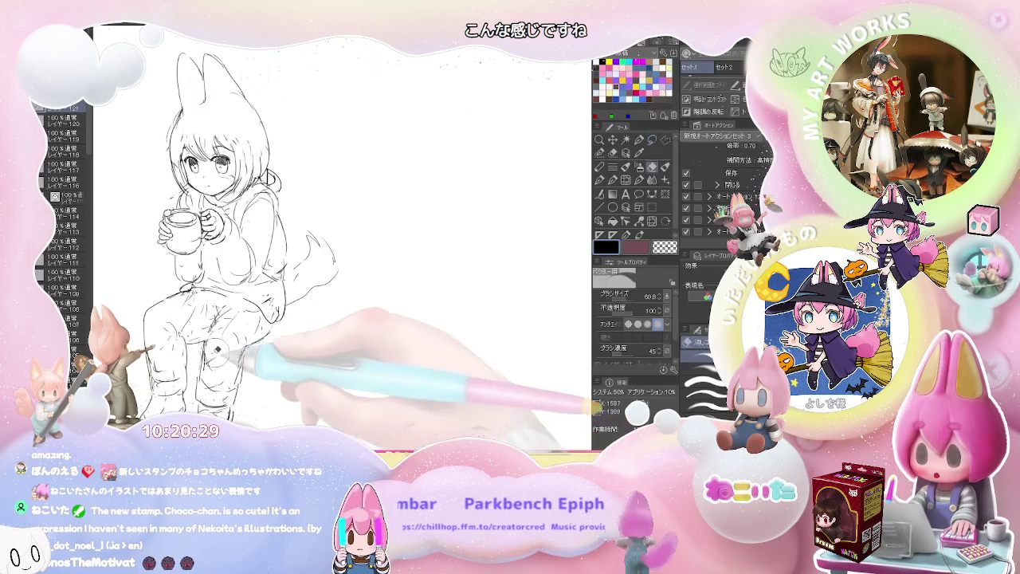
{"action": "key", "text": "p"}
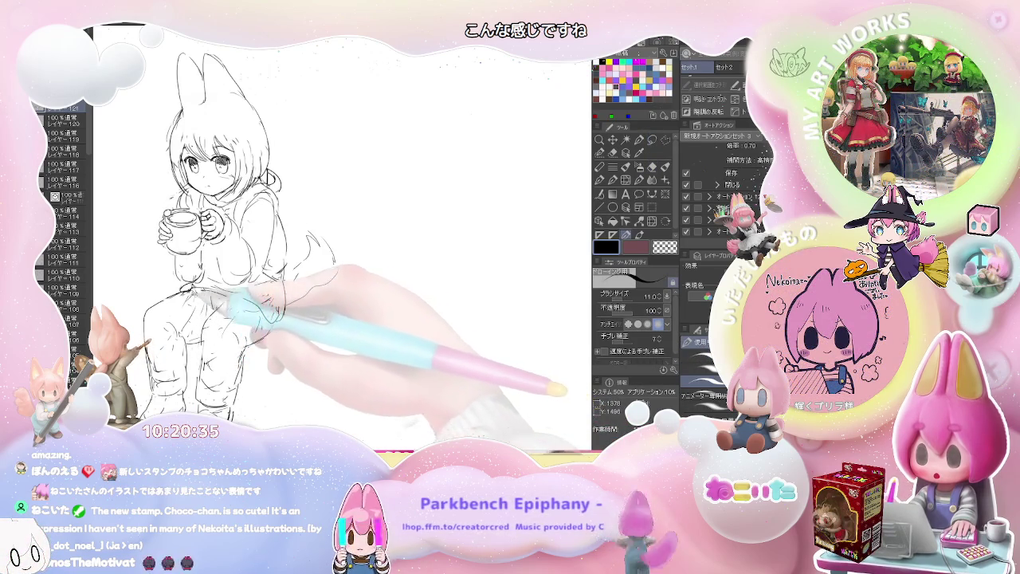
{"action": "key", "text": "ctrl+minus"}
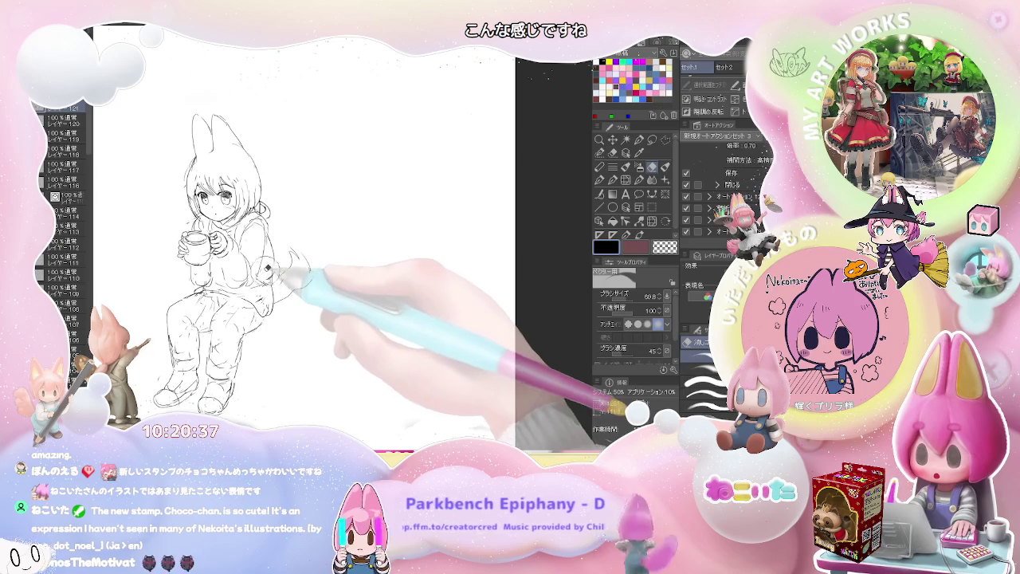
{"action": "key", "text": "p"}
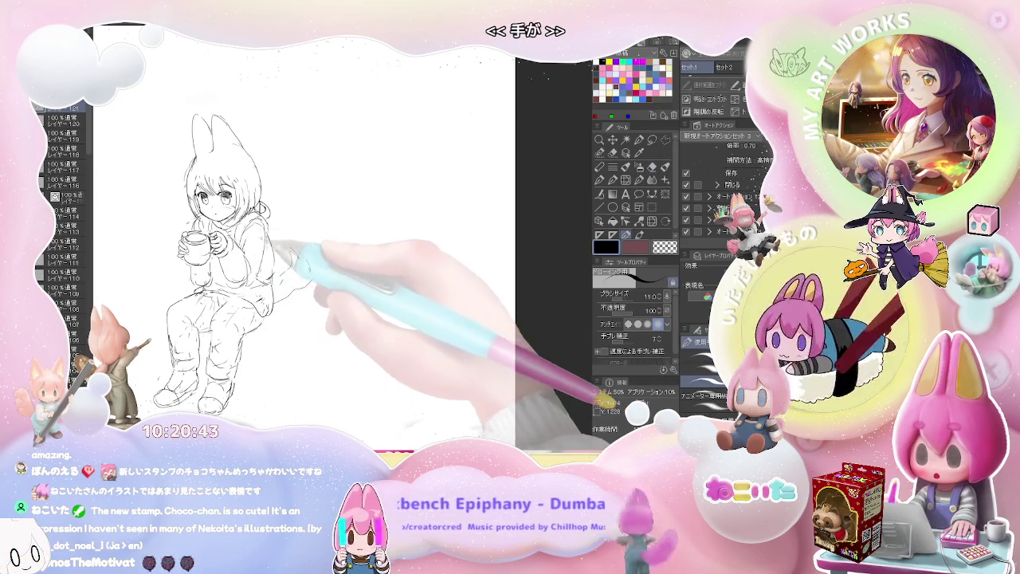
{"action": "key", "text": "e"}
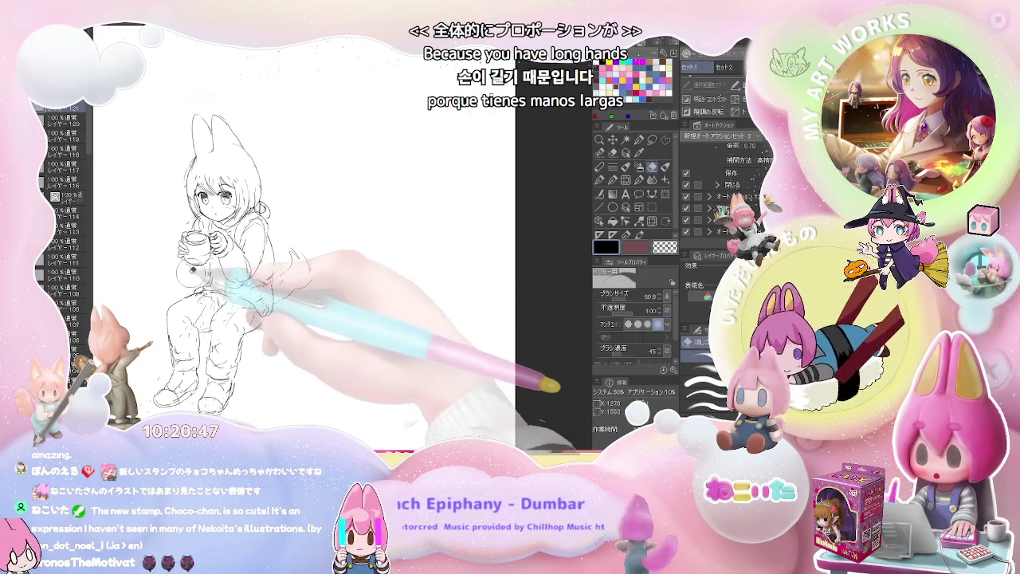
{"action": "key", "text": "p"}
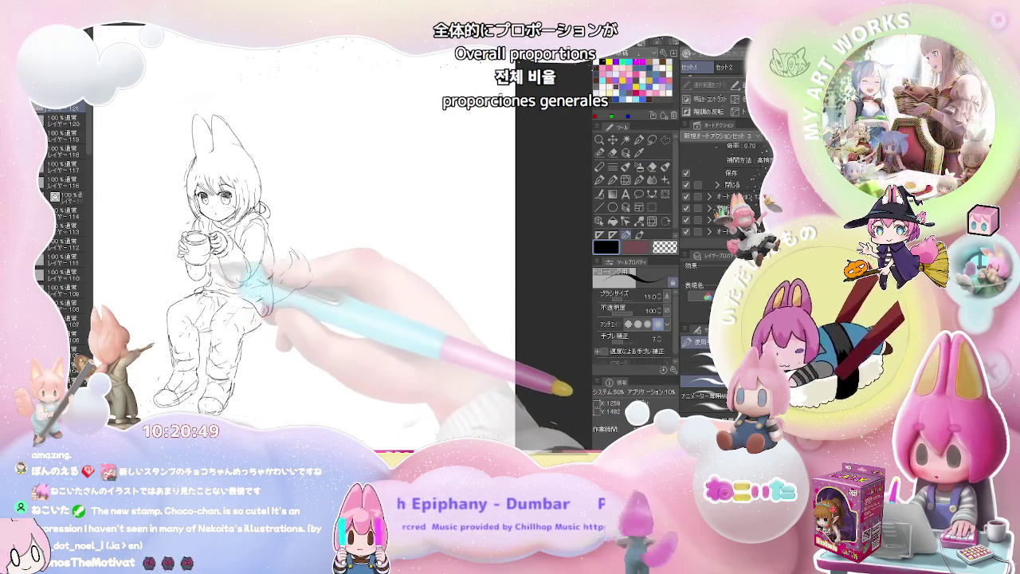
{"action": "key", "text": "e"}
{"action": "key", "text": "p"}
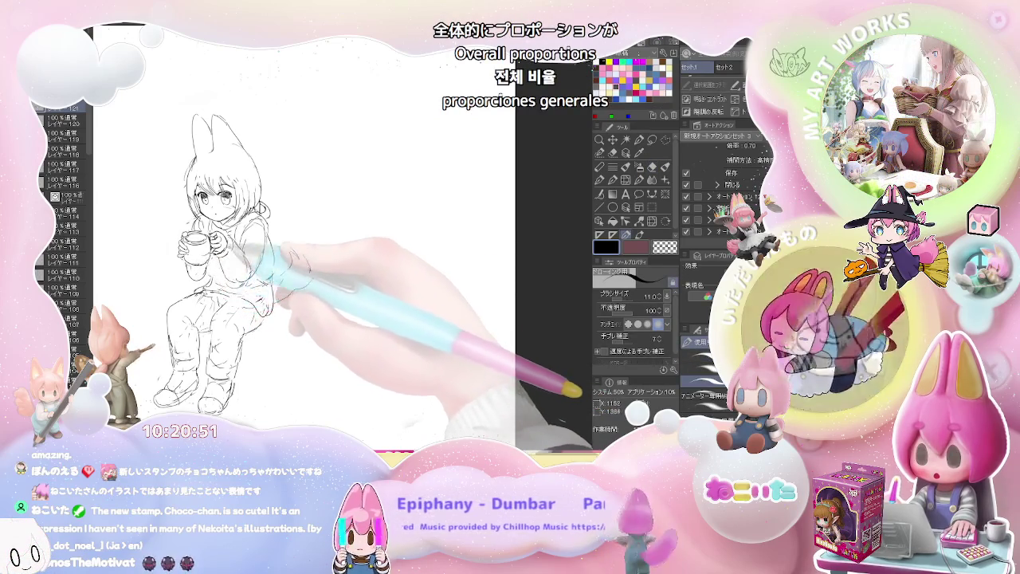
{"action": "key", "text": "e"}
{"action": "key", "text": "p"}
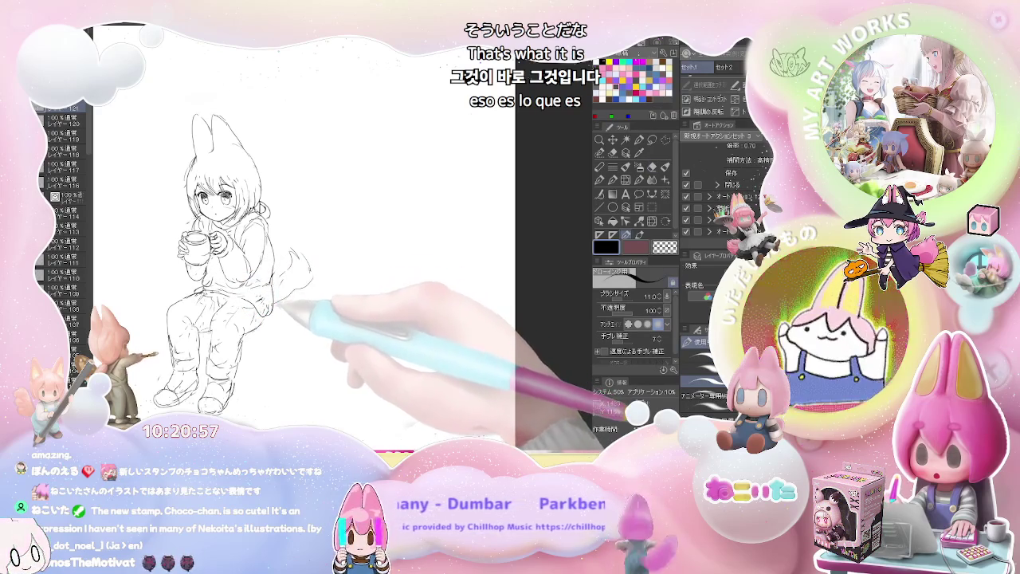
{"action": "left_click_drag", "start_coordinate": [303, 239], "coordinate": [307, 259]}
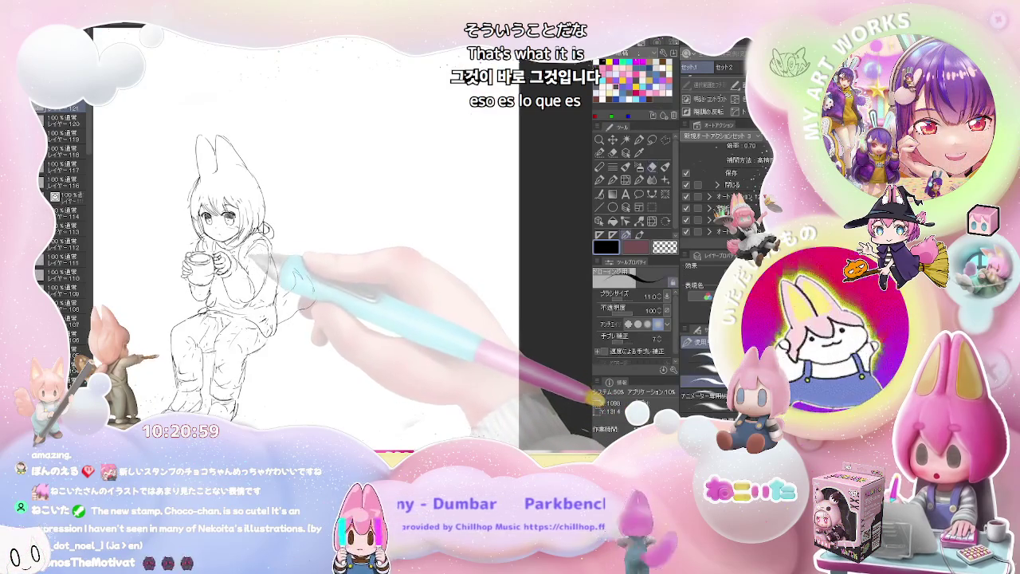
{"action": "key", "text": "e"}
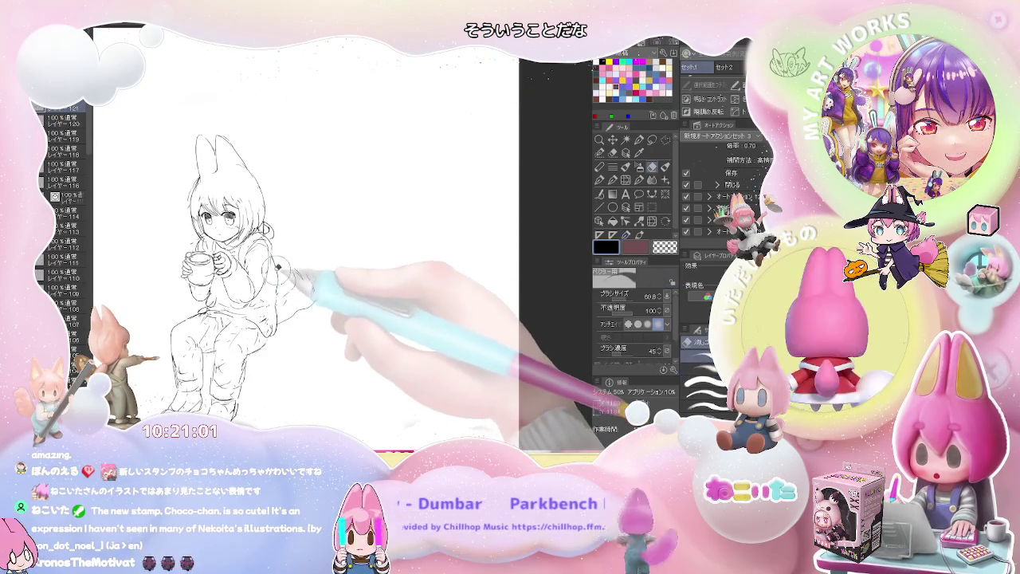
{"action": "key", "text": "p"}
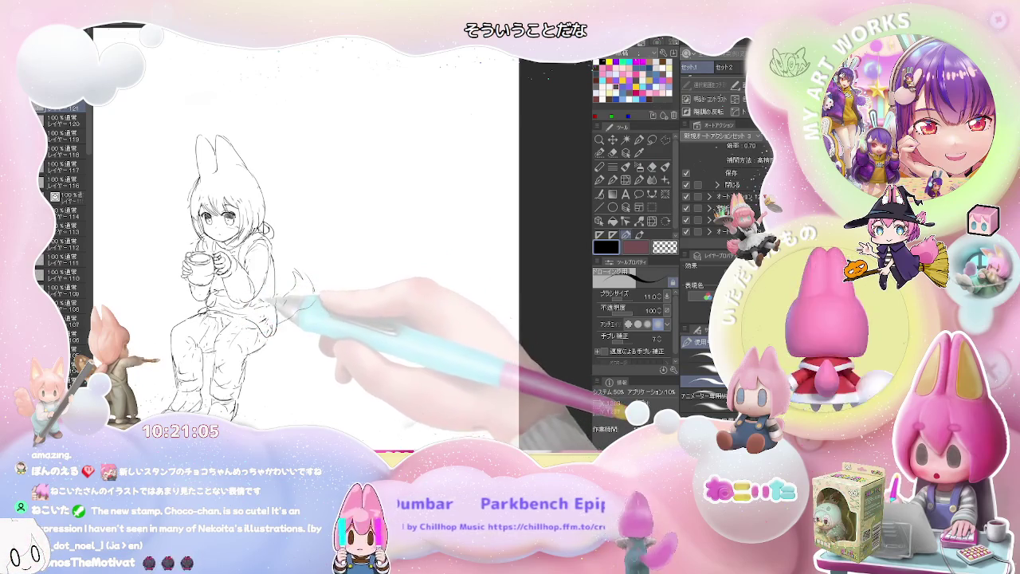
{"action": "key", "text": "ctrl+minus"}
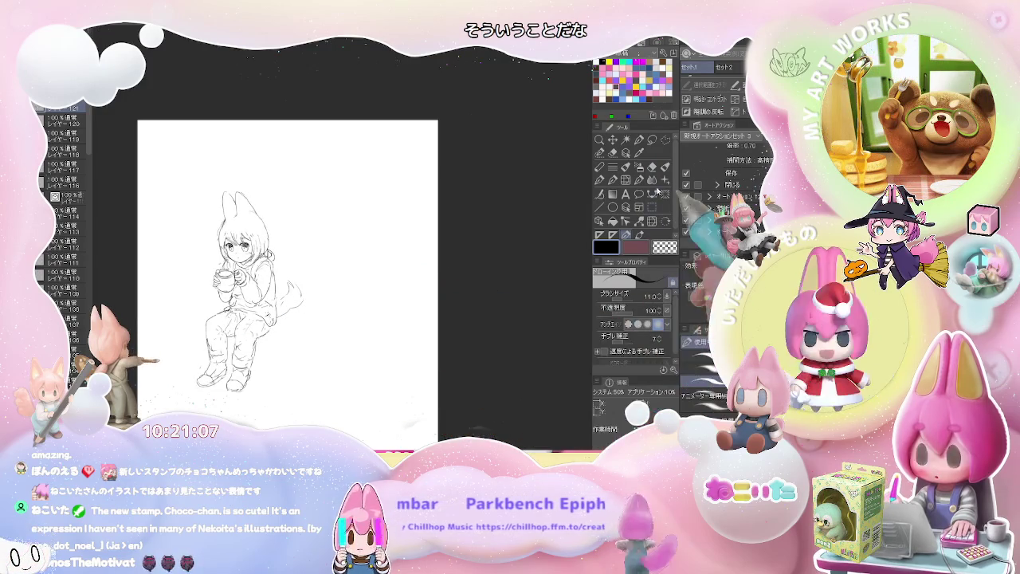
Step: Lasso-select the girl's head and upper body
{"action": "left_click", "coordinate": [653, 140]}
{"action": "key", "text": "ctrl+plus"}
{"action": "left_click_drag", "start_coordinate": [283, 293], "coordinate": [293, 300]}
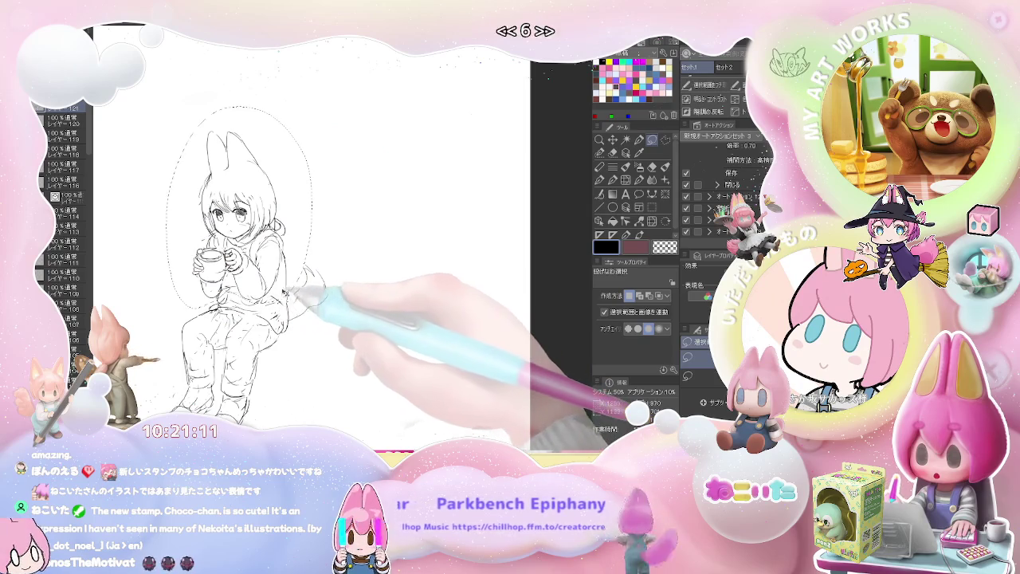
Step: Squash the selected head and upper body slightly shorter vertically
{"action": "left_click_drag", "start_coordinate": [239, 107], "coordinate": [239, 118]}
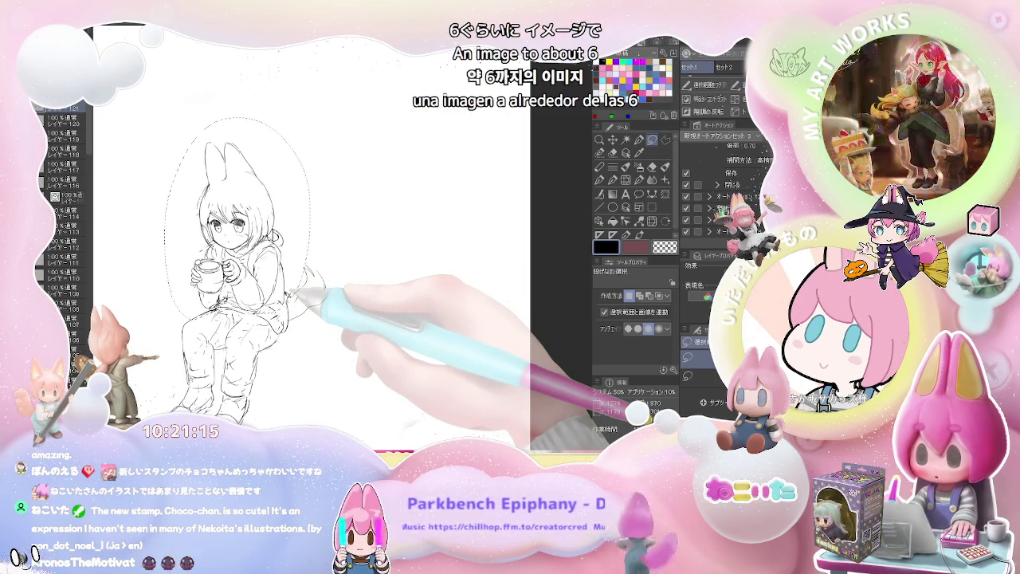
{"action": "left_click", "coordinate": [652, 205]}
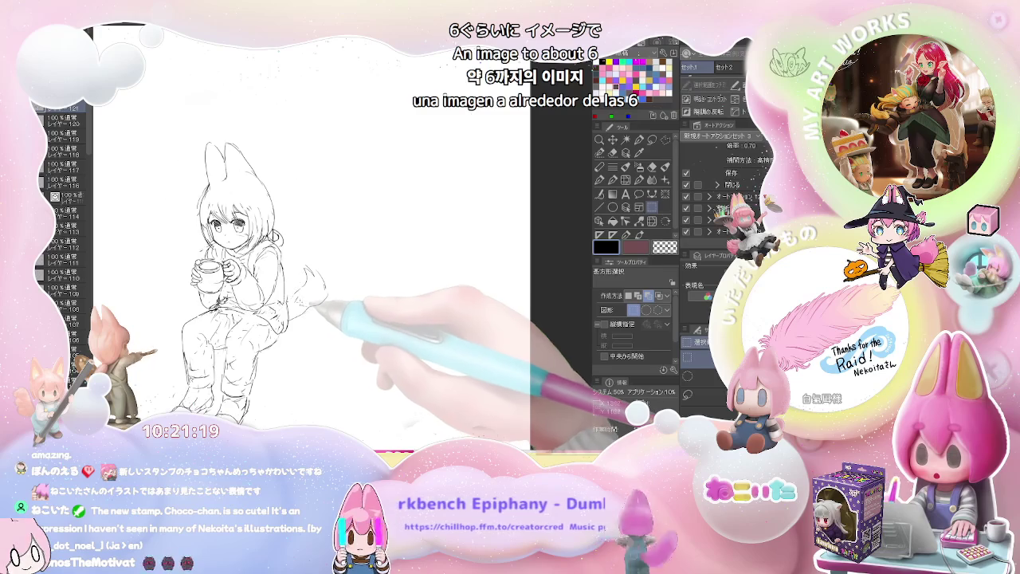
{"action": "key", "text": "p"}
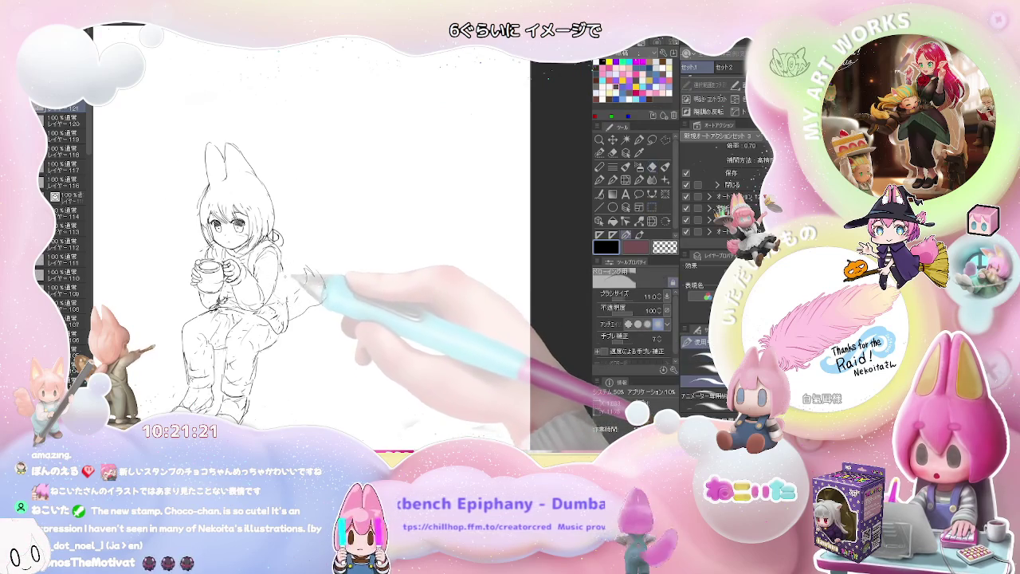
{"action": "key", "text": "ctrl+minus"}
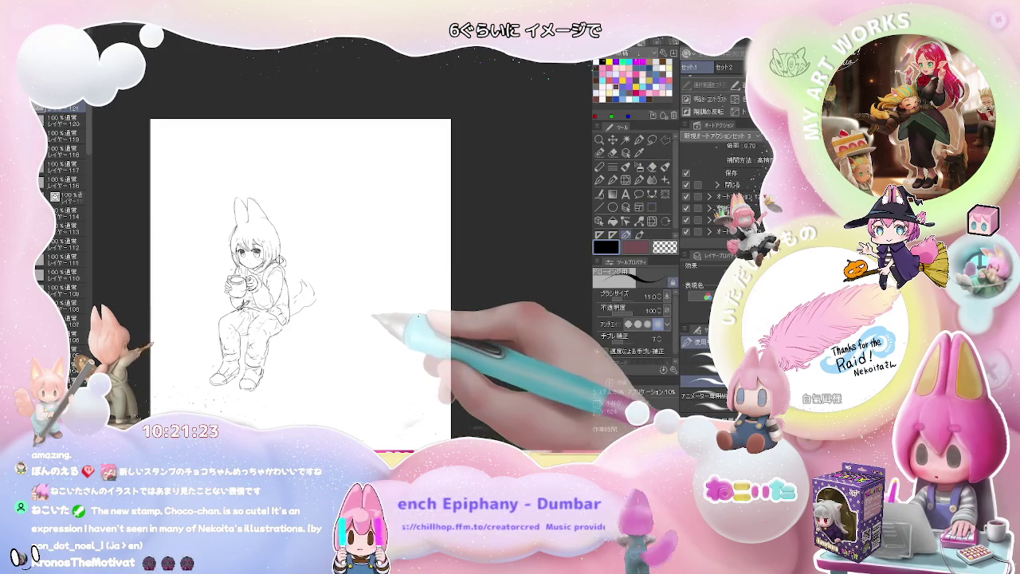
Step: Touch up the girl's leg lines, alternating pencil and eraser
{"action": "key", "text": "e"}
{"action": "key", "text": "ctrl+plus"}
{"action": "key", "text": "ctrl+plus"}
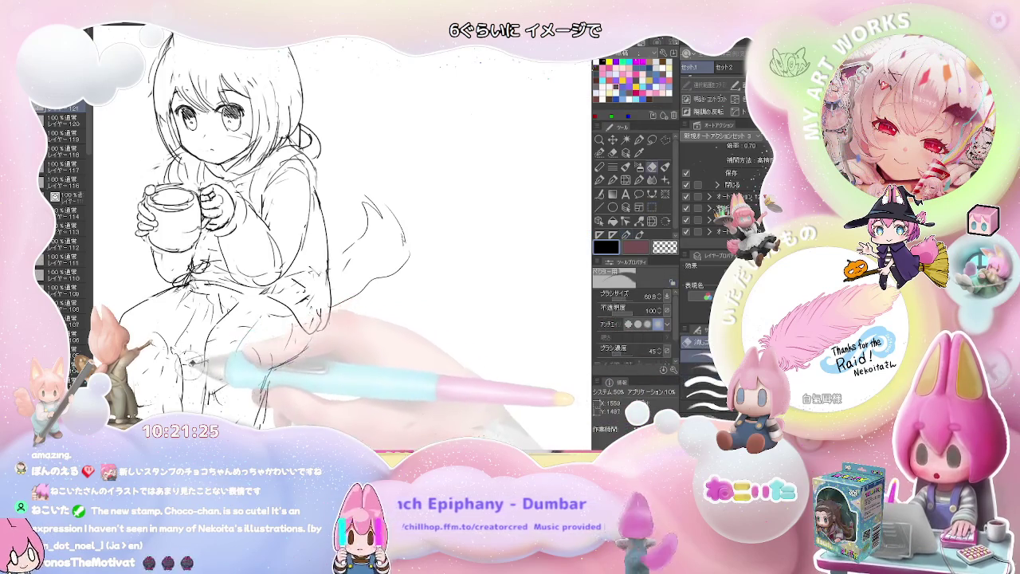
{"action": "key", "text": "p"}
{"action": "key", "text": "ctrl+minus"}
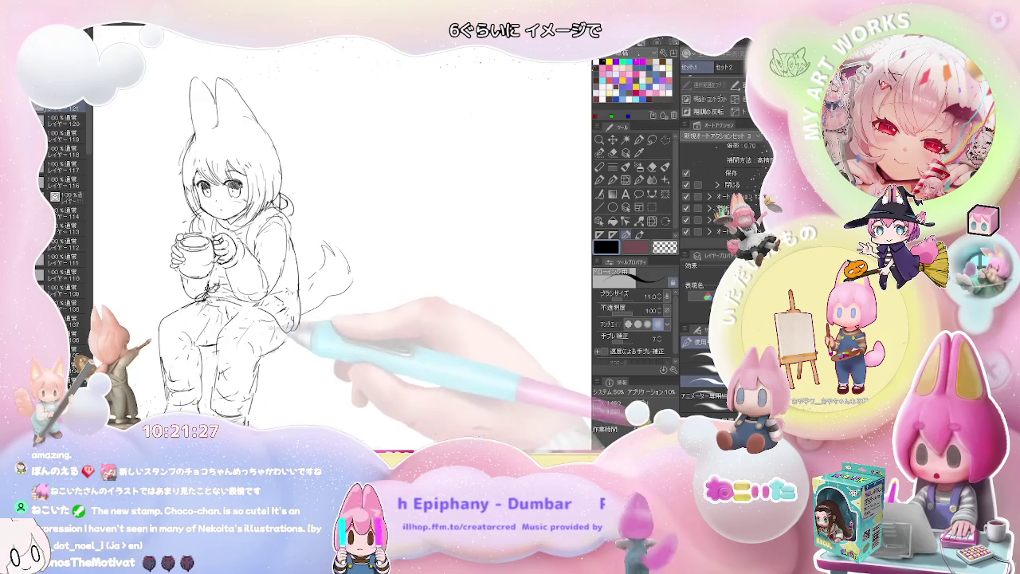
{"action": "key", "text": "e"}
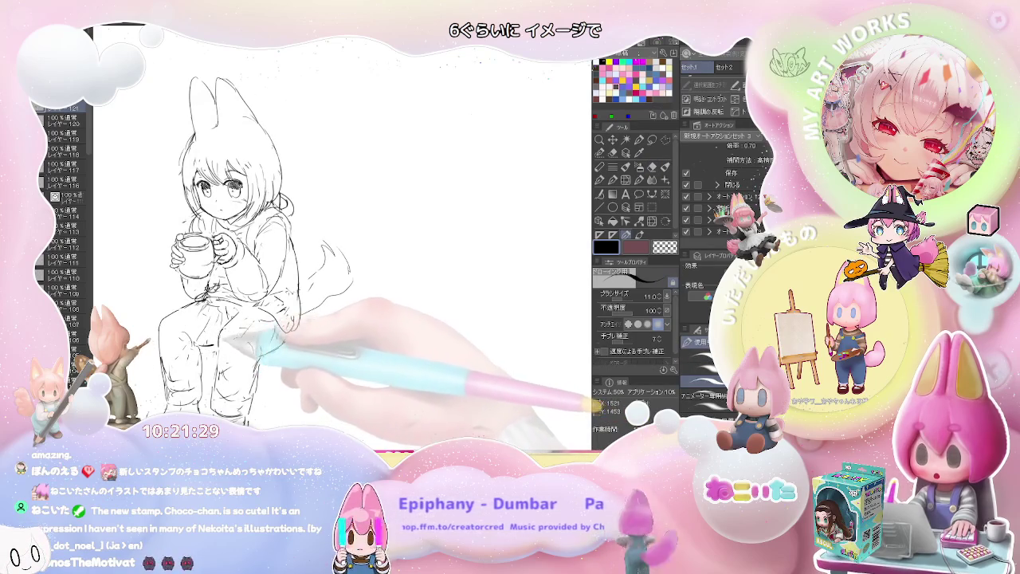
{"action": "key", "text": "p"}
{"action": "key", "text": "ctrl+minus"}
{"action": "key", "text": "ctrl+minus"}
{"action": "key", "text": "ctrl+minus"}
{"action": "key", "text": "ctrl+plus"}
{"action": "key", "text": "e"}
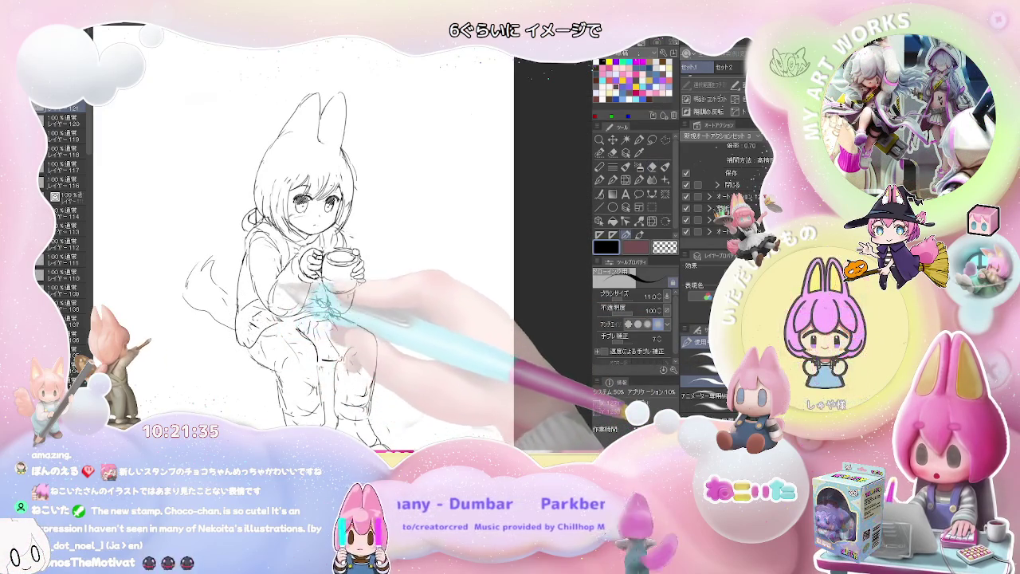
{"action": "key", "text": "ctrl+minus"}
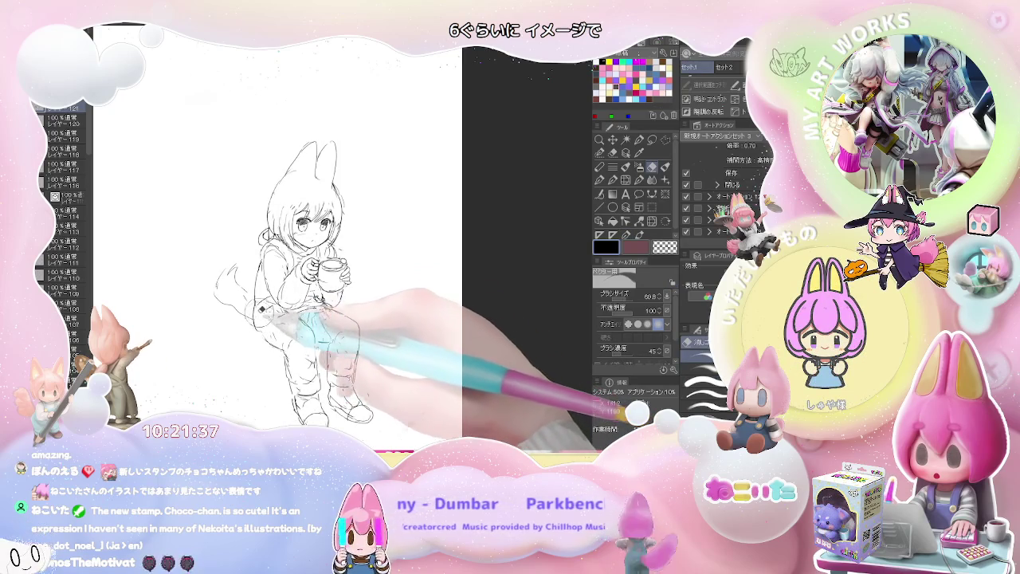
{"action": "key", "text": "p"}
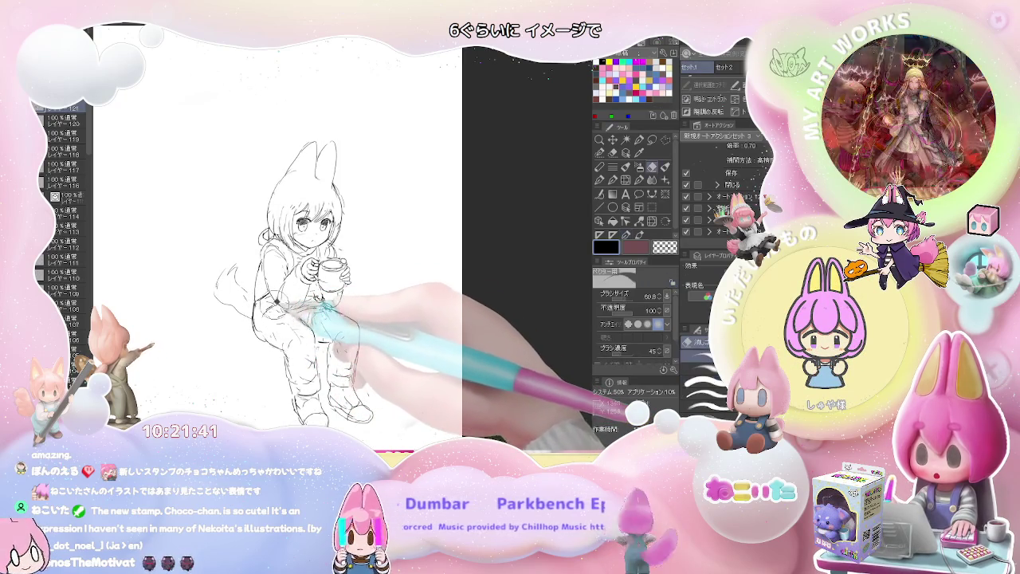
{"action": "key", "text": "ctrl+minus"}
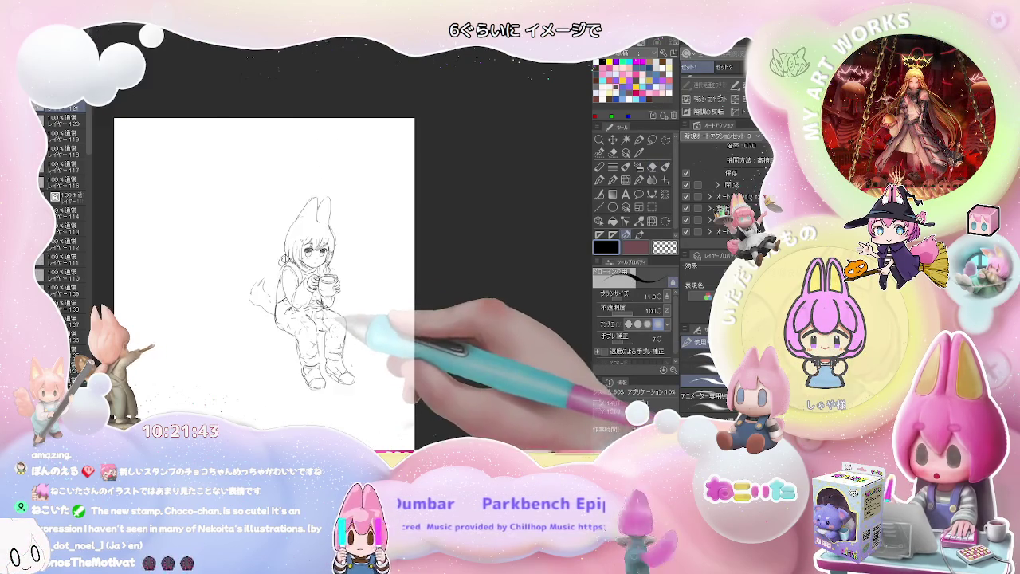
{"action": "key", "text": "ctrl+plus"}
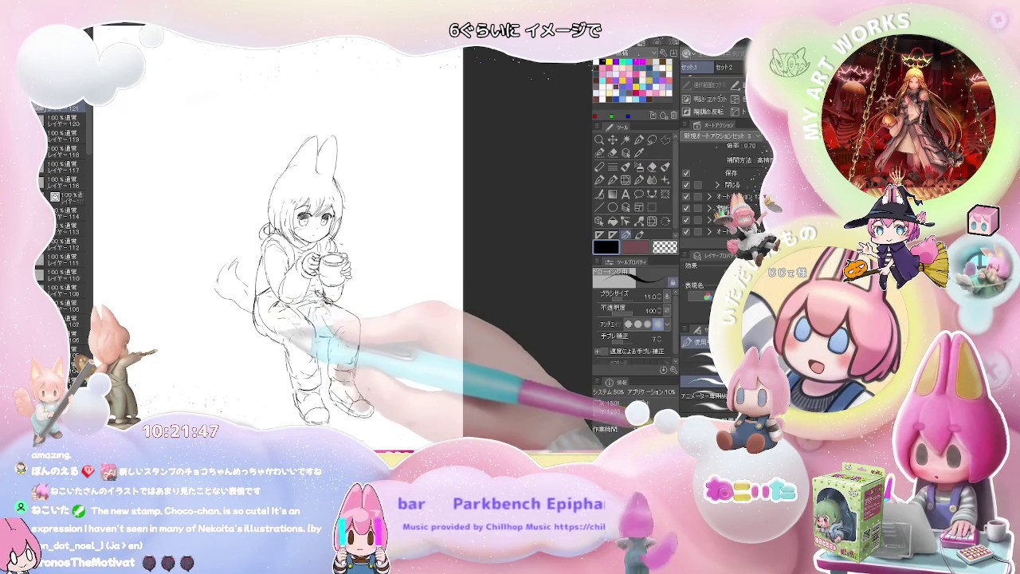
Step: Add lines around the boots and clean the legs with a large eraser
{"action": "left_click_drag", "start_coordinate": [305, 381], "coordinate": [332, 398]}
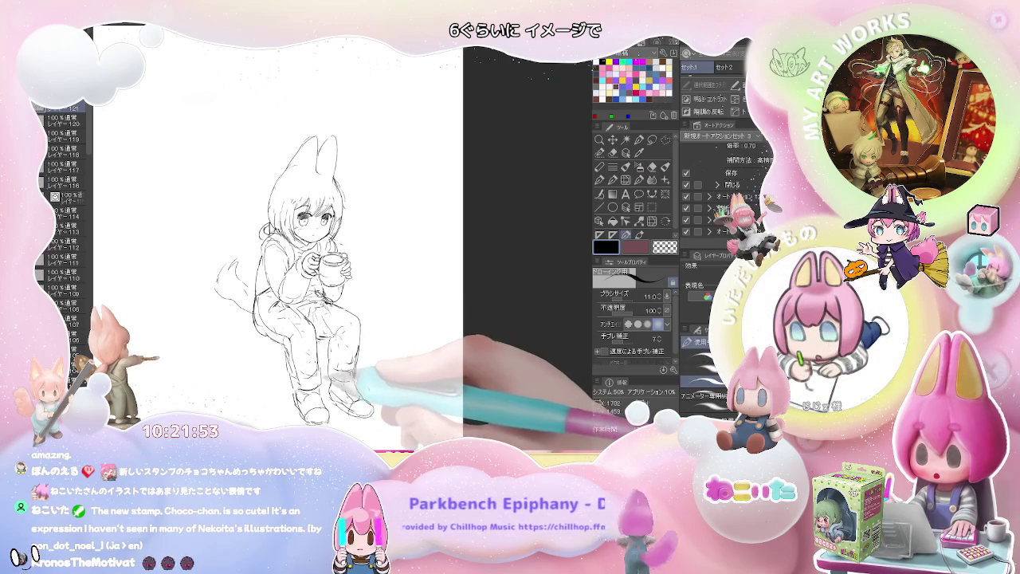
{"action": "key", "text": "ctrl+minus"}
{"action": "key", "text": "ctrl+minus"}
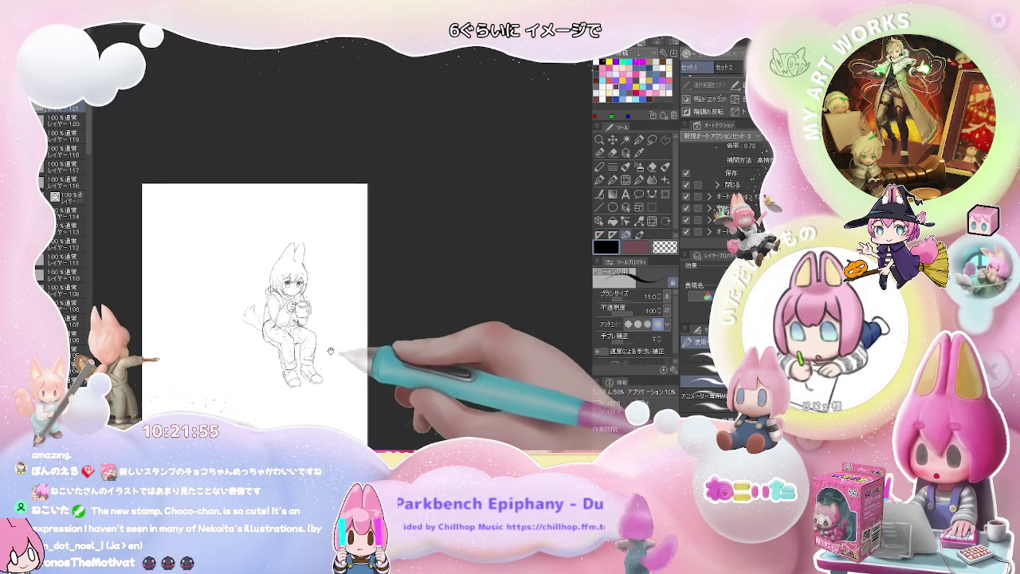
{"action": "key", "text": "ctrl+plus"}
{"action": "key", "text": "e"}
{"action": "key", "text": "p"}
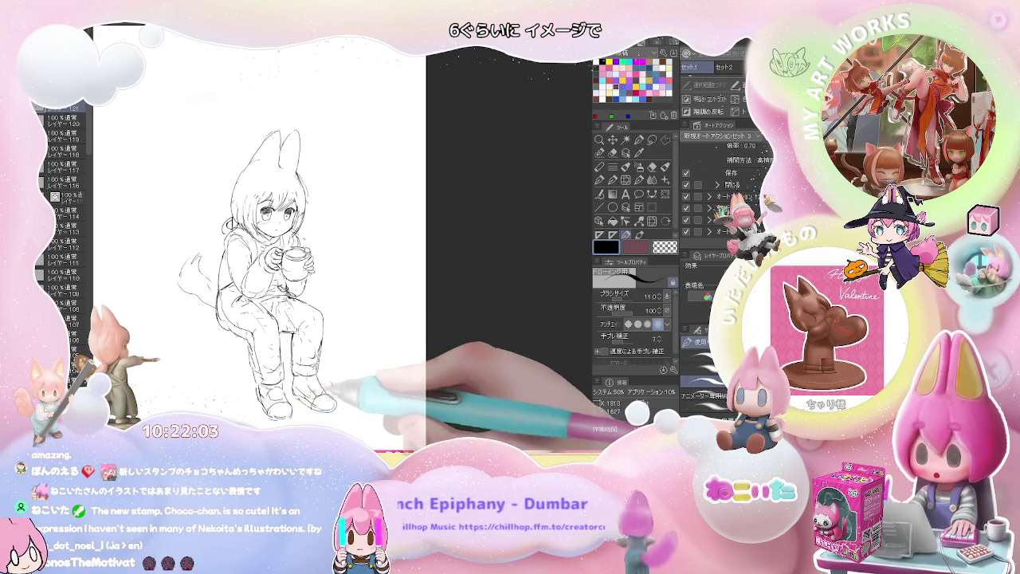
{"action": "key", "text": "ctrl+minus"}
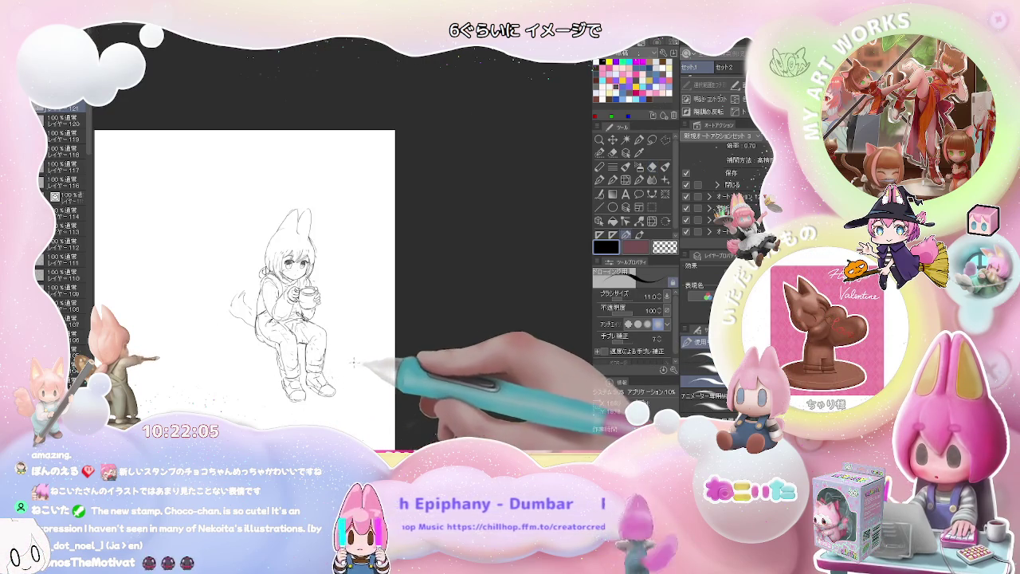
{"action": "key", "text": "ctrl+plus"}
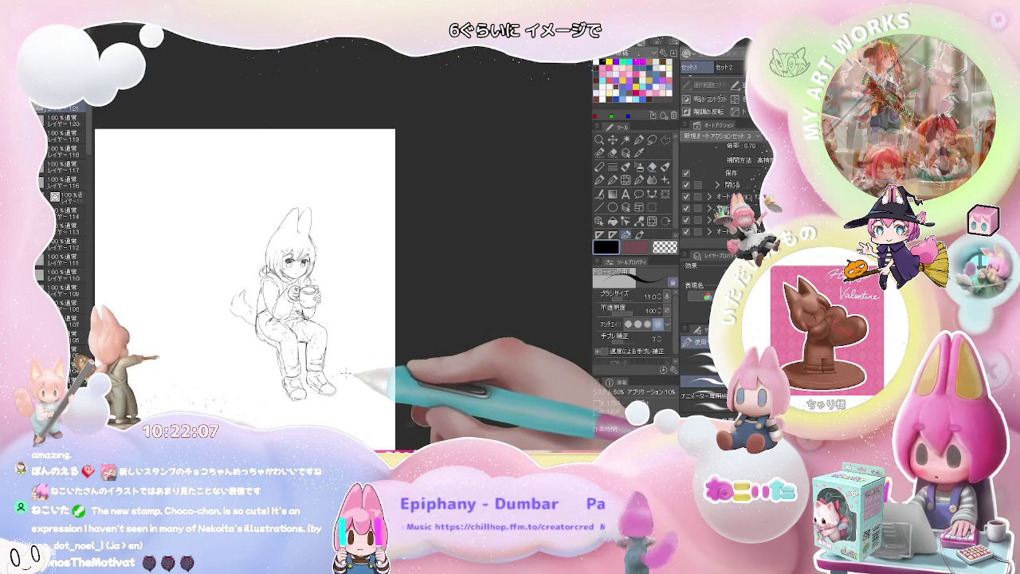
{"action": "key", "text": "ctrl+plus"}
{"action": "key", "text": "e"}
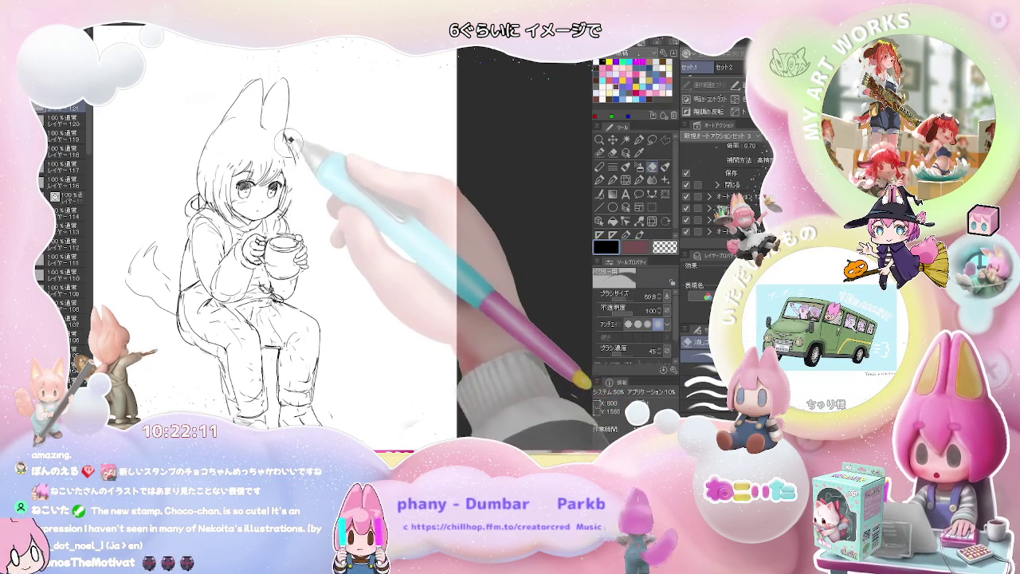
{"action": "key", "text": "p"}
{"action": "key", "text": "ctrl+minus"}
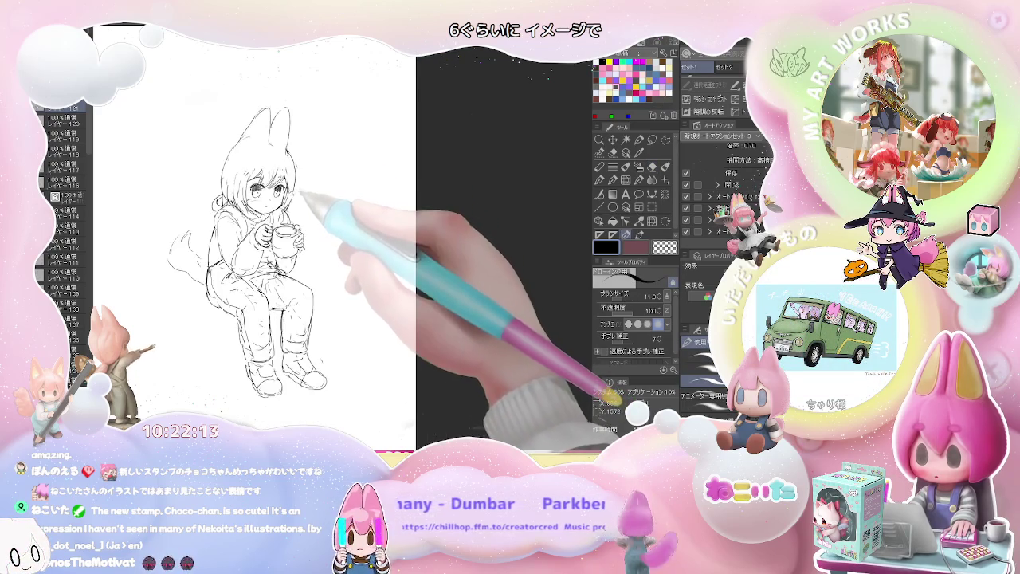
{"action": "key", "text": "ctrl+minus"}
Step: Mirror the canvas to check proportions, then draw a second figure's first vertical stroke
{"action": "key", "text": "h"}
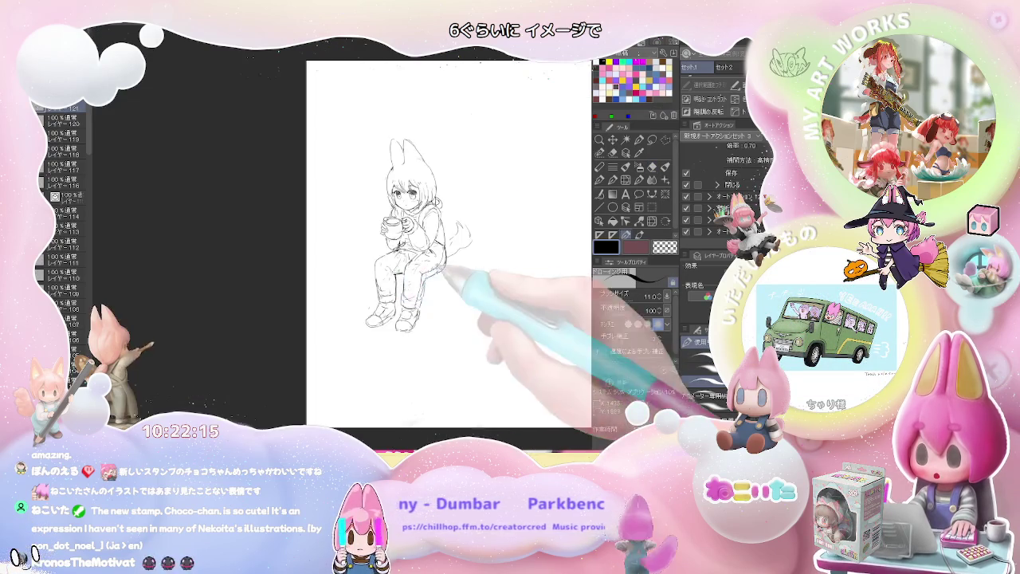
{"action": "key", "text": "ctrl+plus"}
{"action": "key", "text": "ctrl+plus"}
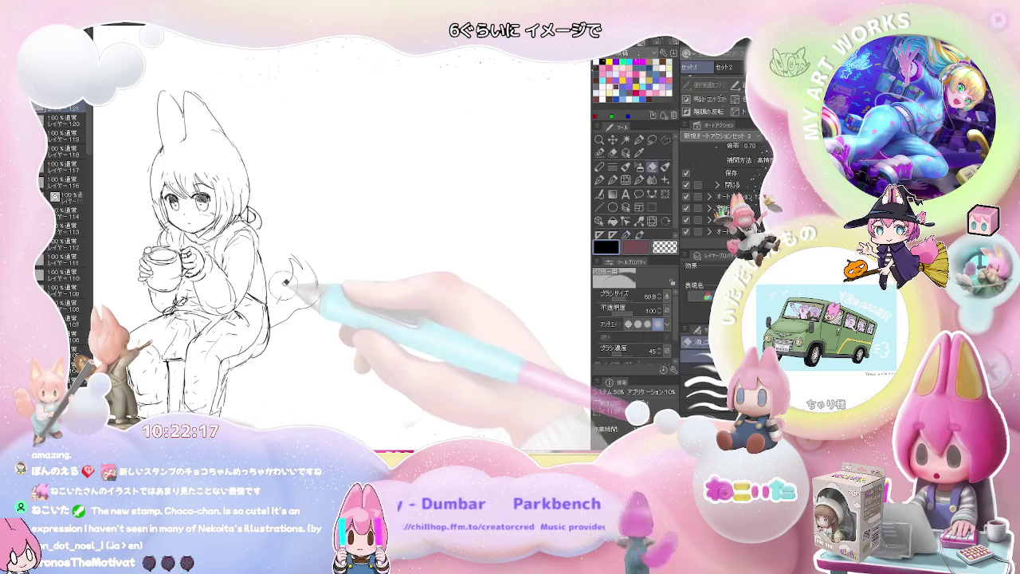
{"action": "key", "text": "ctrl+minus"}
{"action": "key", "text": "ctrl+minus"}
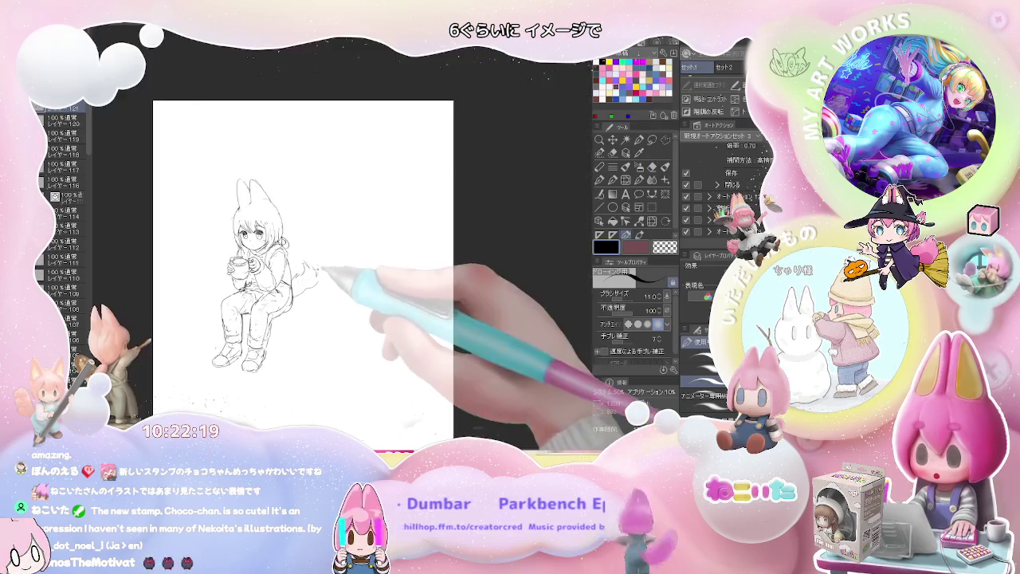
{"action": "key", "text": "ctrl+minus"}
{"action": "key", "text": "ctrl+plus"}
{"action": "left_click_drag", "start_coordinate": [265, 211], "coordinate": [263, 281]}
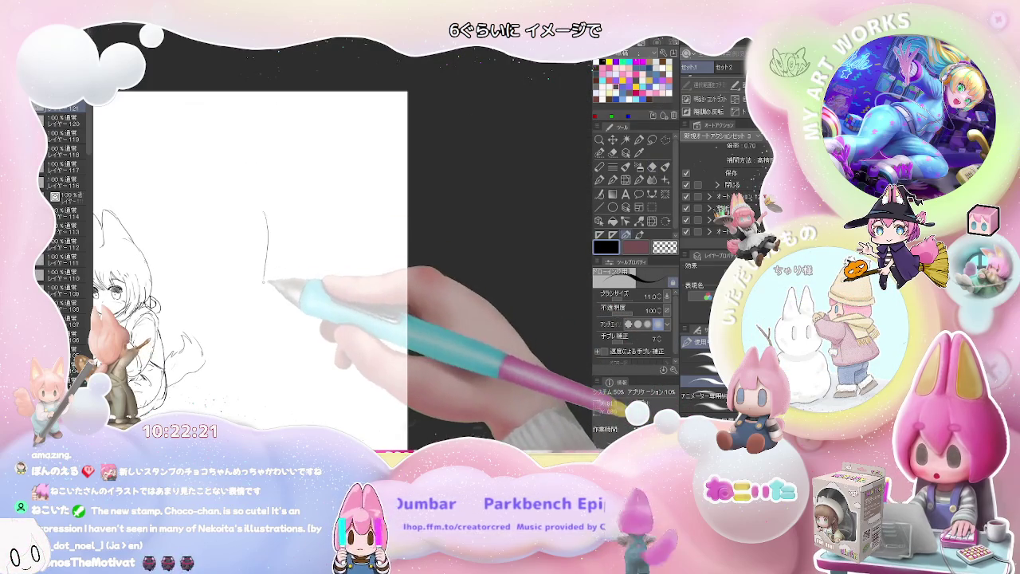
Step: Sketch a rough standing second figure beside the girl with one knee raised
{"action": "left_click_drag", "start_coordinate": [290, 317], "coordinate": [287, 333]}
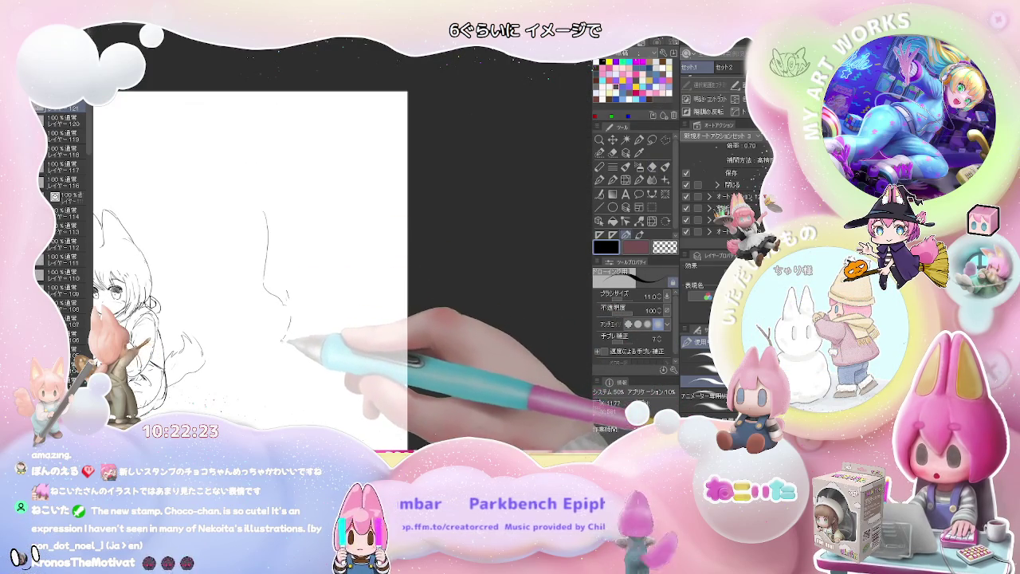
{"action": "left_click_drag", "start_coordinate": [302, 282], "coordinate": [303, 297]}
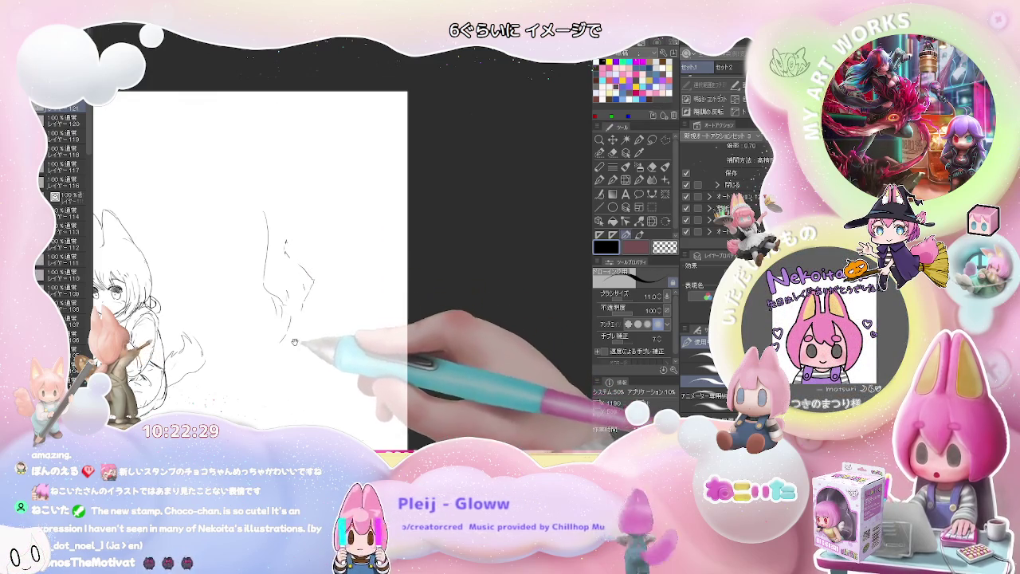
{"action": "scroll", "coordinate": [299, 247], "scroll_direction": "up", "scroll_amount": 1}
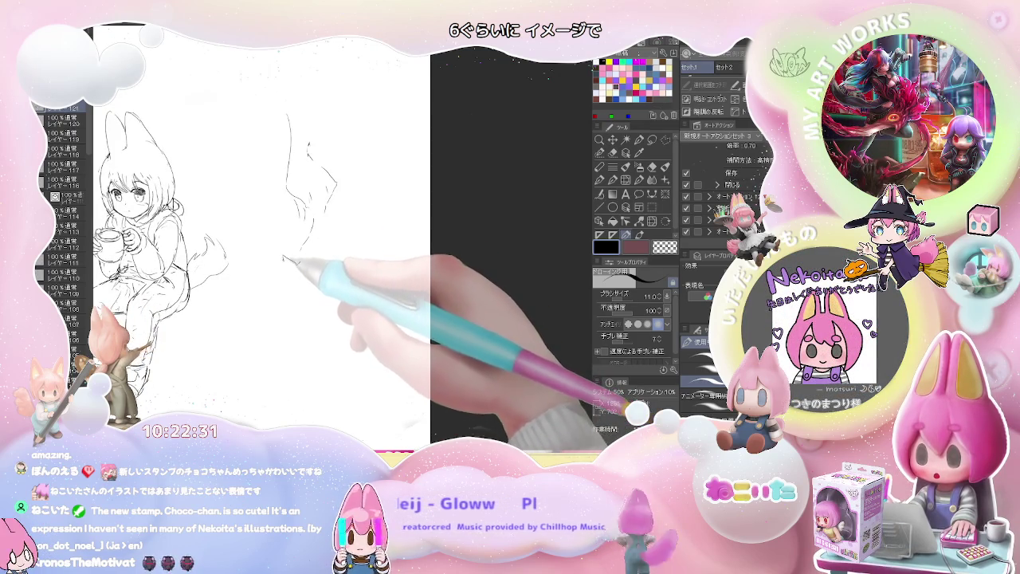
{"action": "left_click_drag", "start_coordinate": [295, 291], "coordinate": [285, 402]}
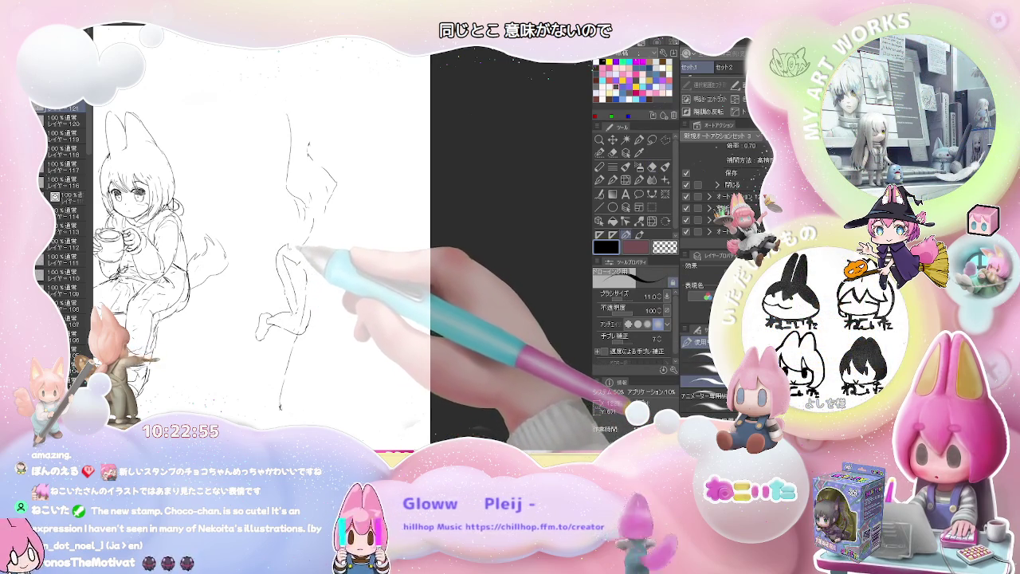
{"action": "key", "text": "e"}
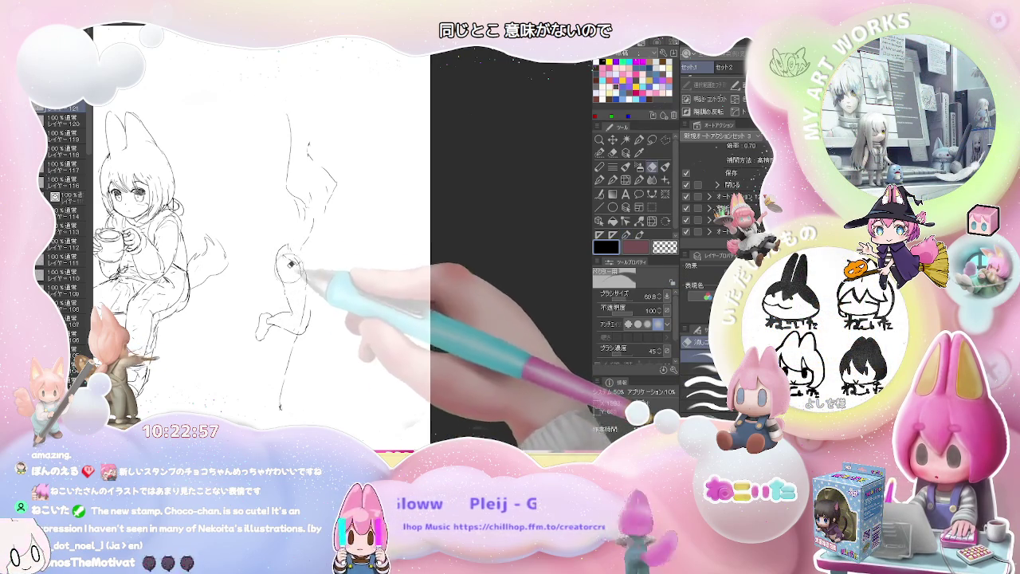
{"action": "key", "text": "p"}
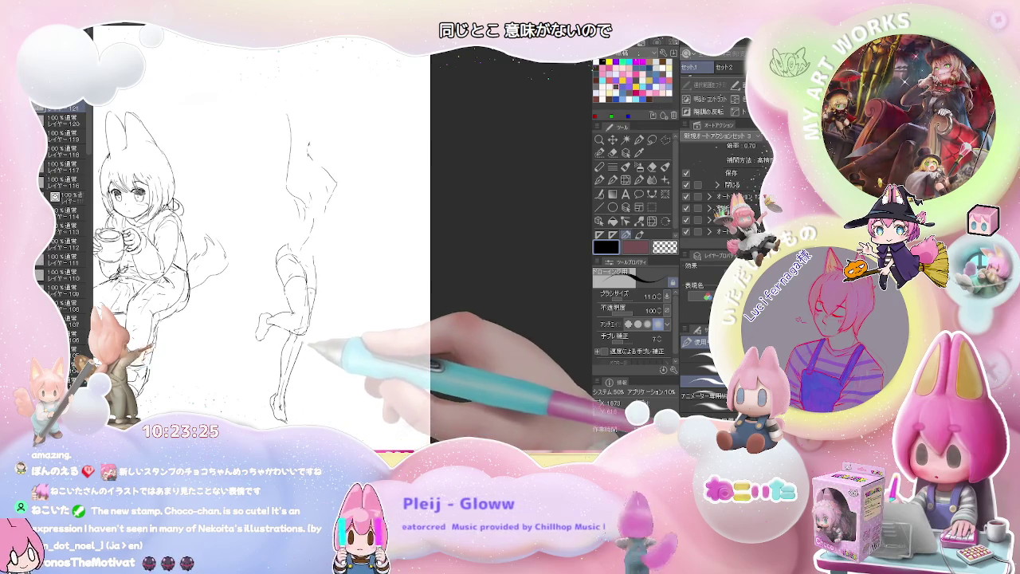
{"action": "left_click_drag", "start_coordinate": [319, 263], "coordinate": [307, 291]}
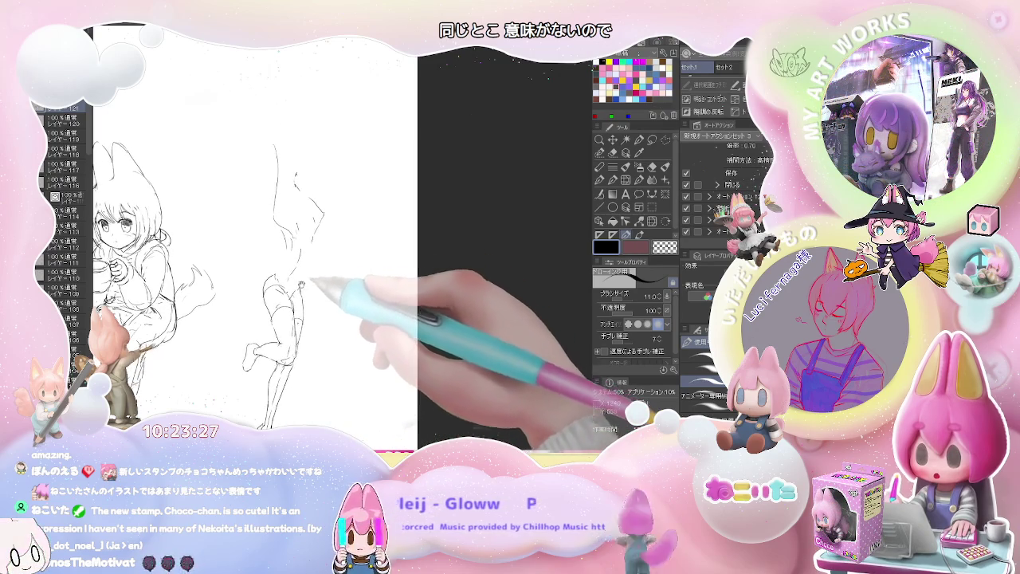
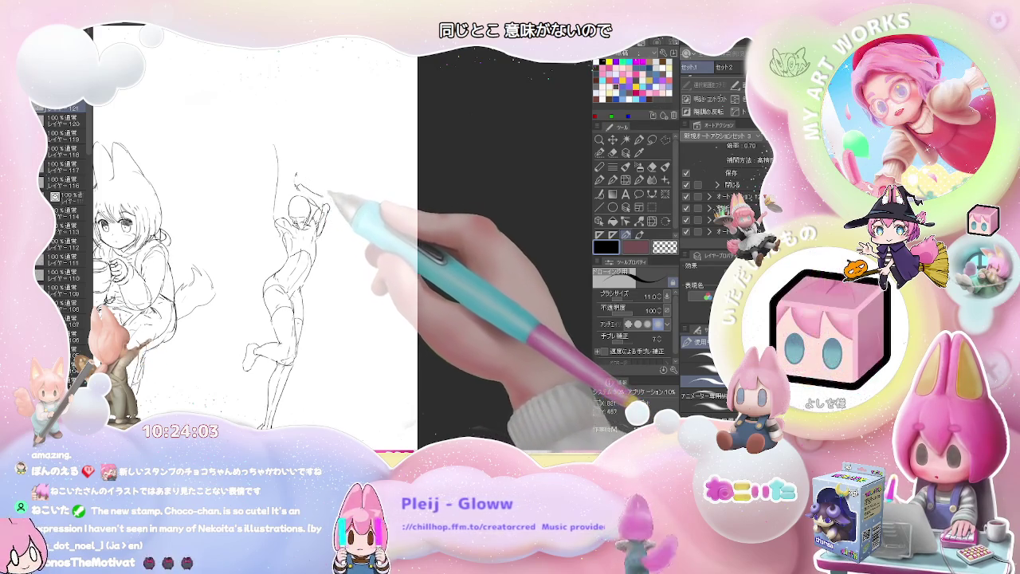
Step: Add a short stroke beside the standing figure's head, switching between eraser and pen
{"action": "key", "text": "e"}
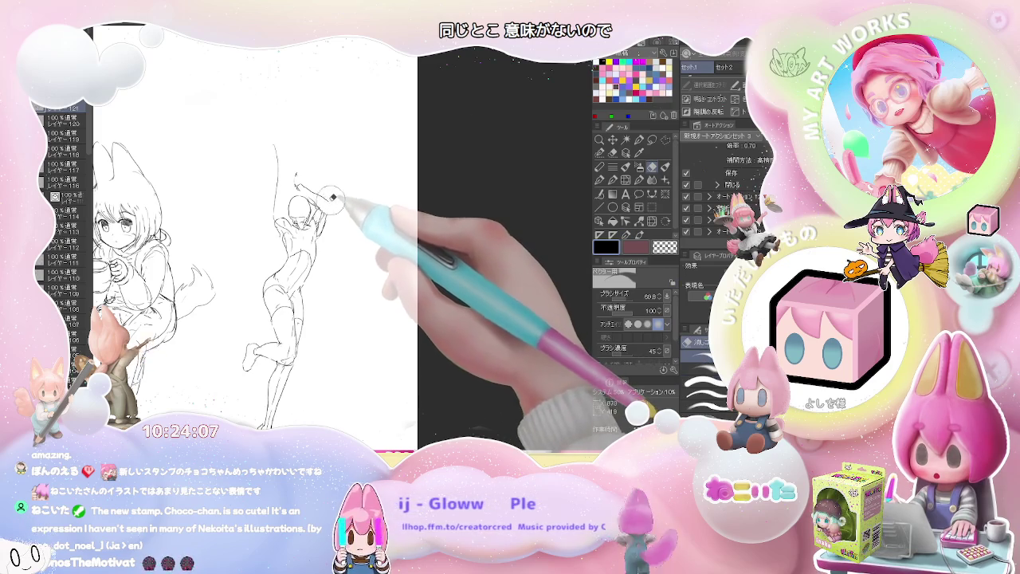
{"action": "key", "text": "p"}
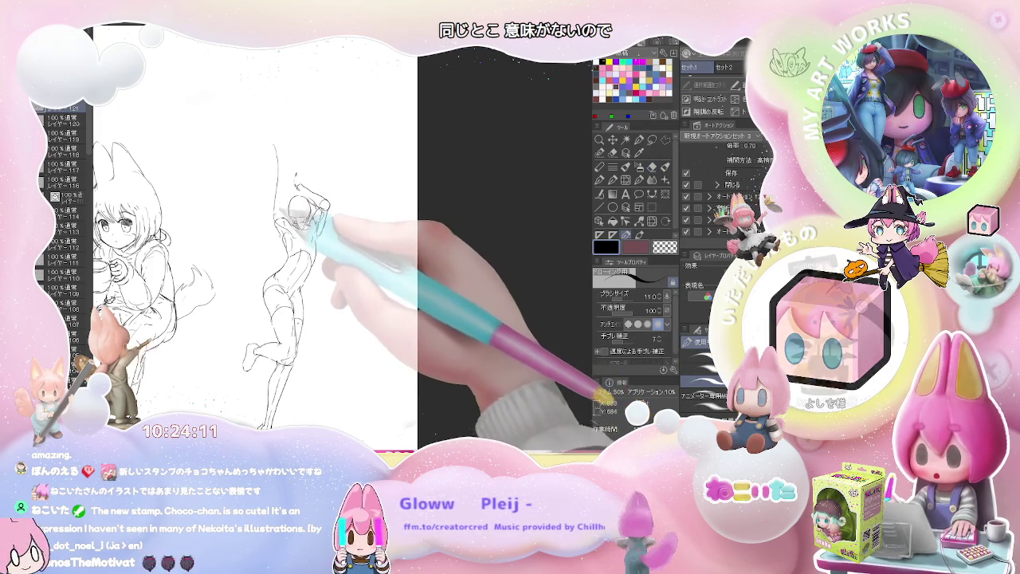
{"action": "key", "text": "e"}
{"action": "key", "text": "p"}
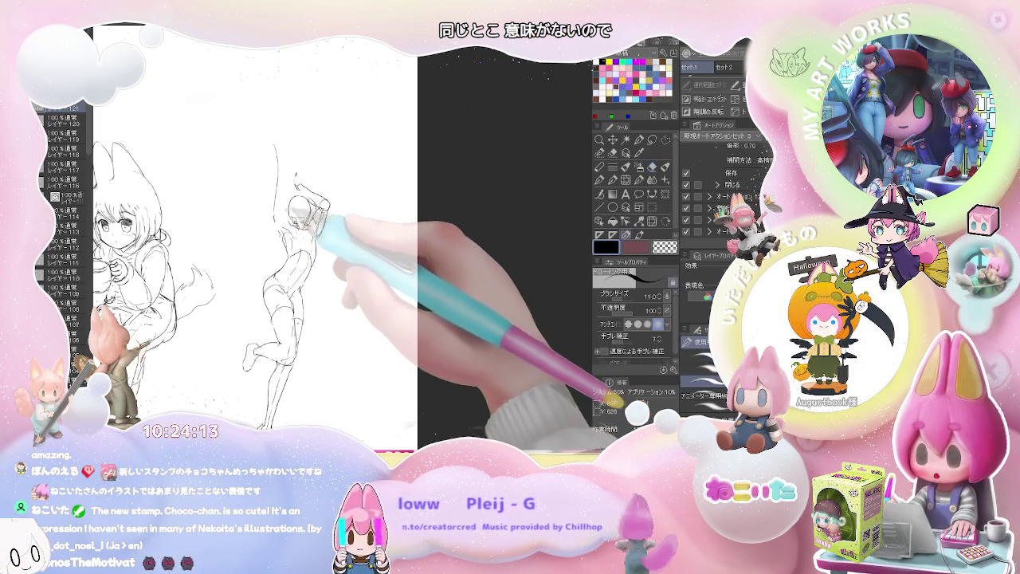
{"action": "left_click_drag", "start_coordinate": [269, 217], "coordinate": [289, 211]}
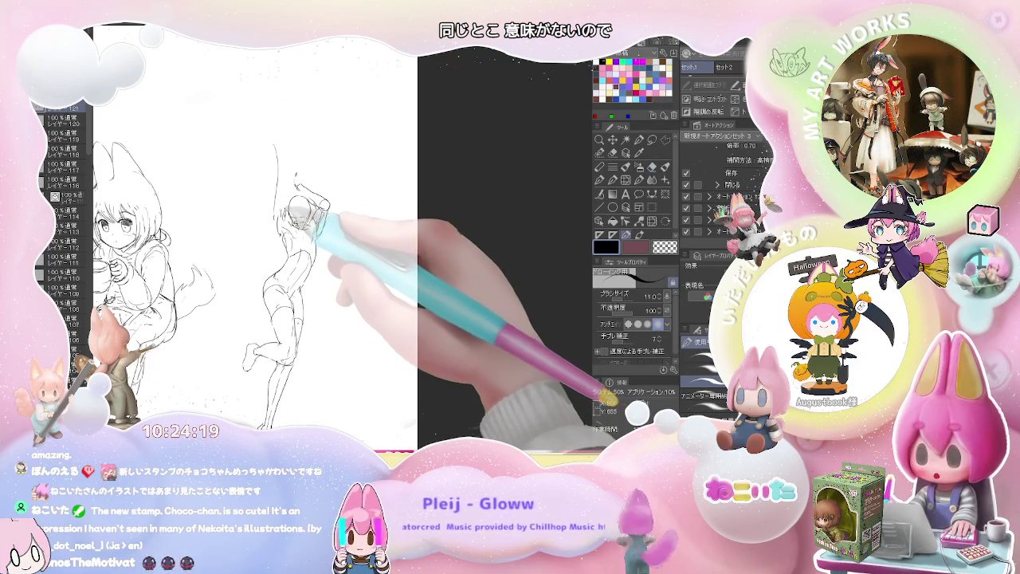
Step: Sketch the raised arm and reaching hand above the figure's head, then view the whole page
{"action": "key", "text": "e"}
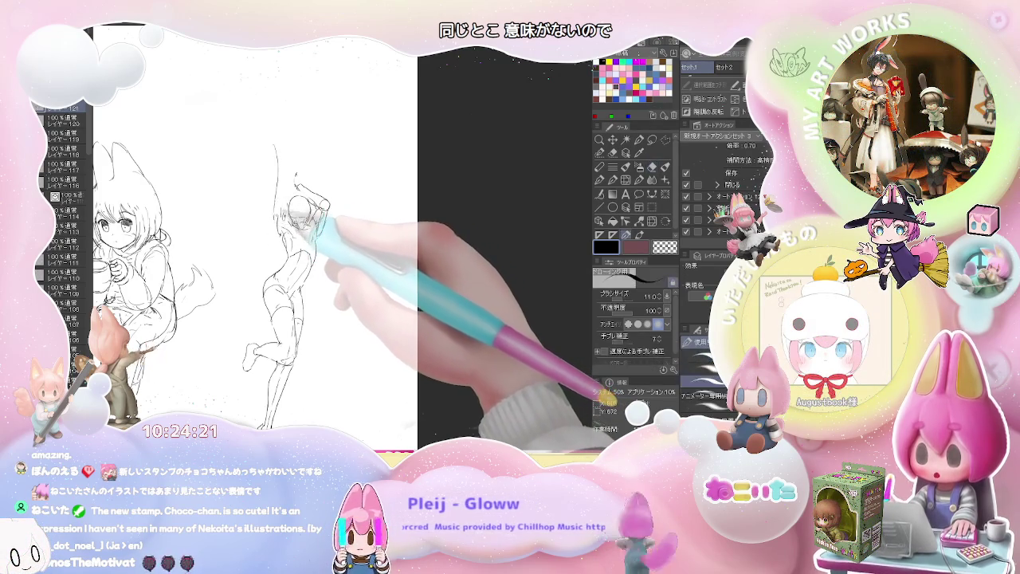
{"action": "key", "text": "p"}
{"action": "left_click_drag", "start_coordinate": [301, 195], "coordinate": [287, 155]}
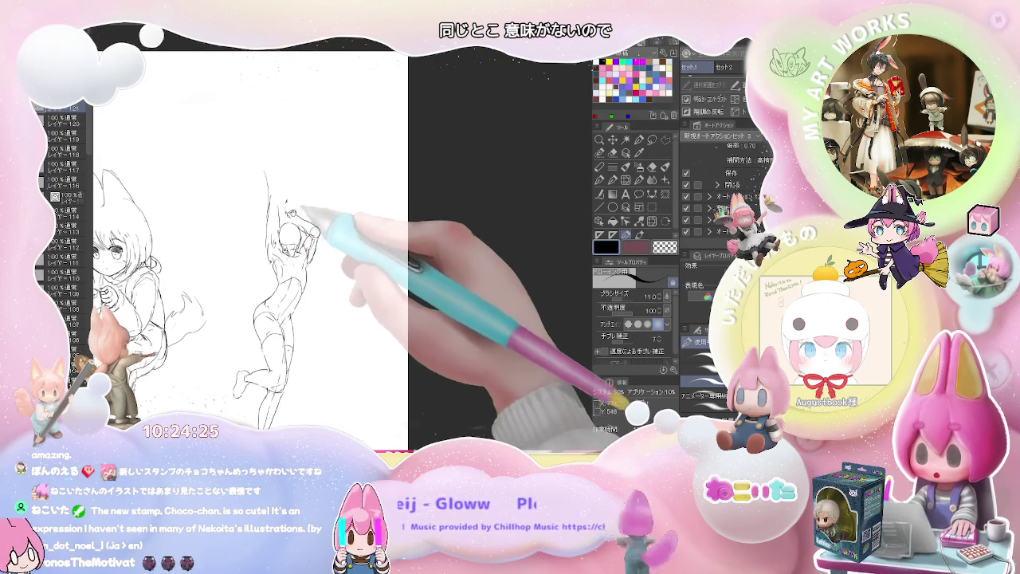
{"action": "left_click_drag", "start_coordinate": [322, 197], "coordinate": [276, 195]}
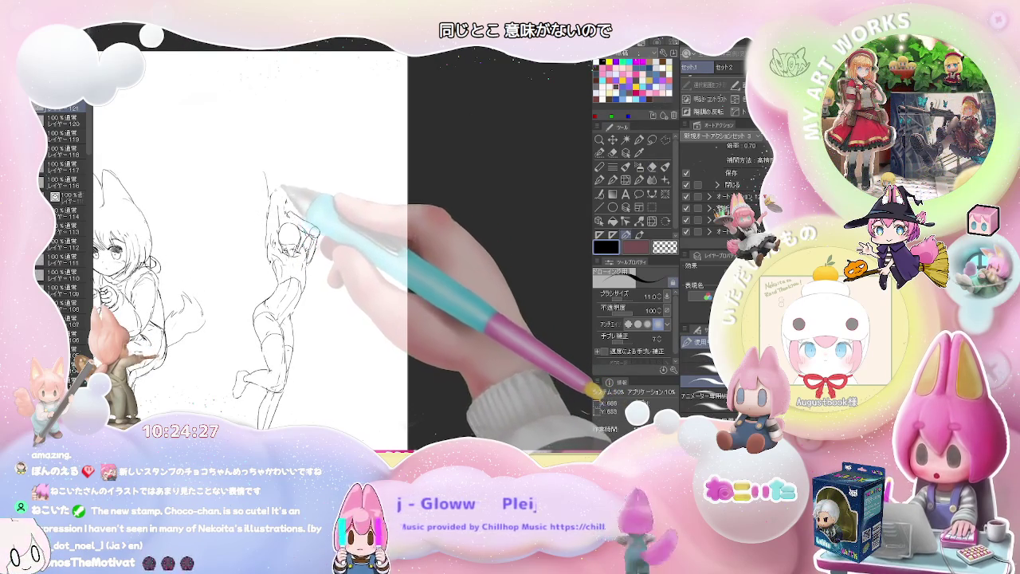
{"action": "key", "text": "e"}
{"action": "key", "text": "p"}
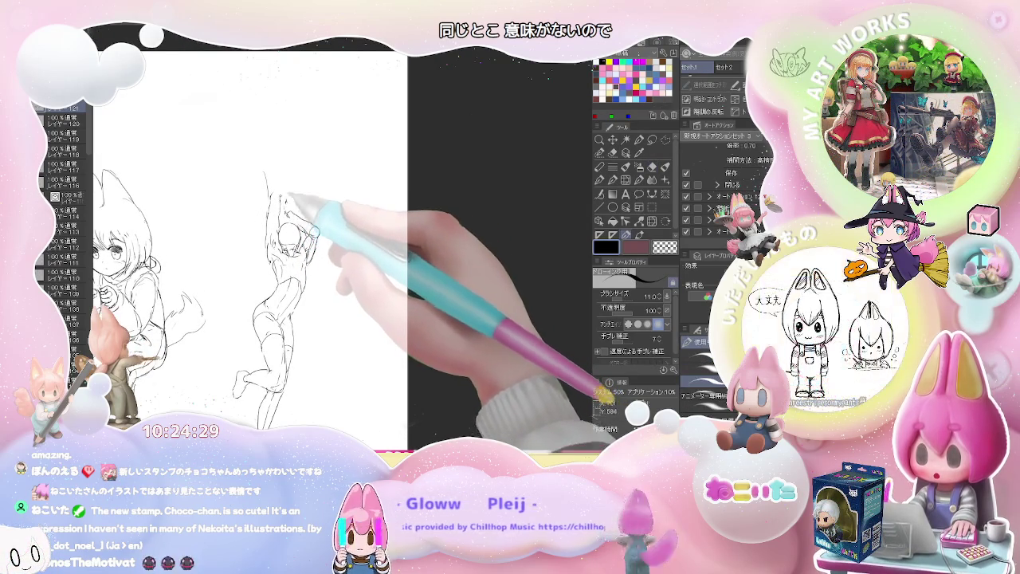
{"action": "left_click_drag", "start_coordinate": [275, 191], "coordinate": [283, 166]}
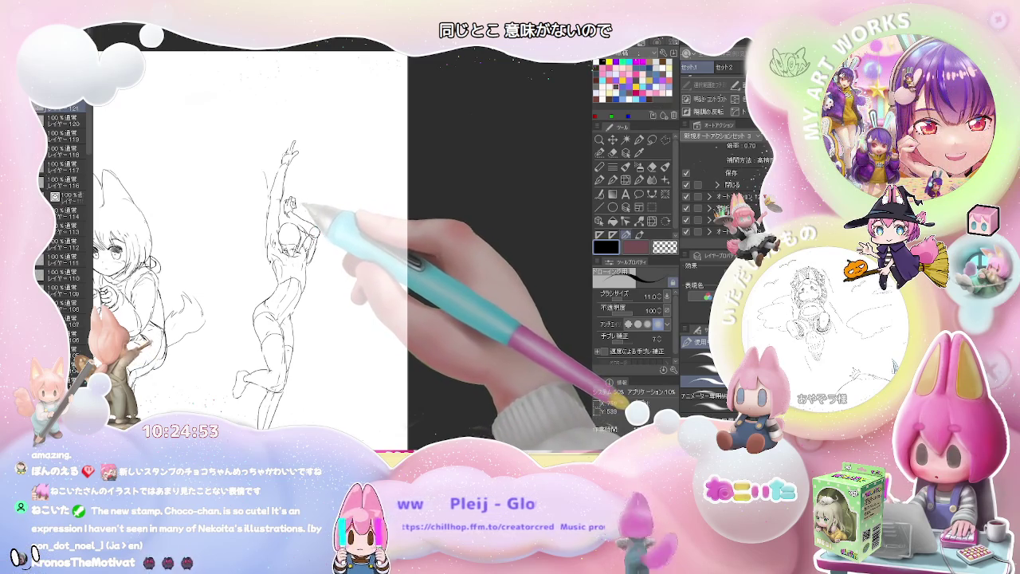
{"action": "key", "text": "ctrl+0"}
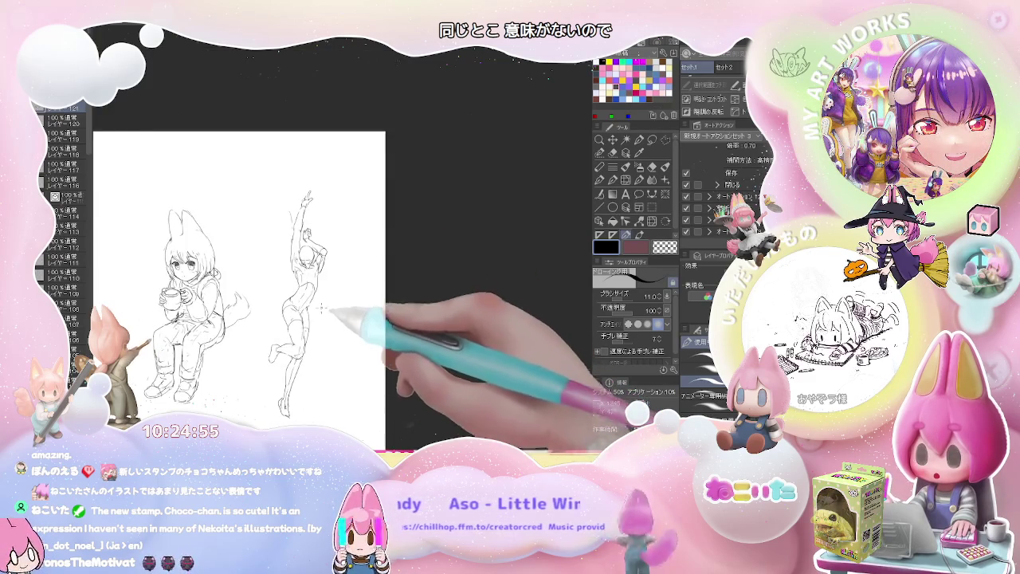
Step: Zoom out and pan up-left to frame the blank space beneath both sketched figures
{"action": "key", "text": "ctrl+plus"}
{"action": "key", "text": "e"}
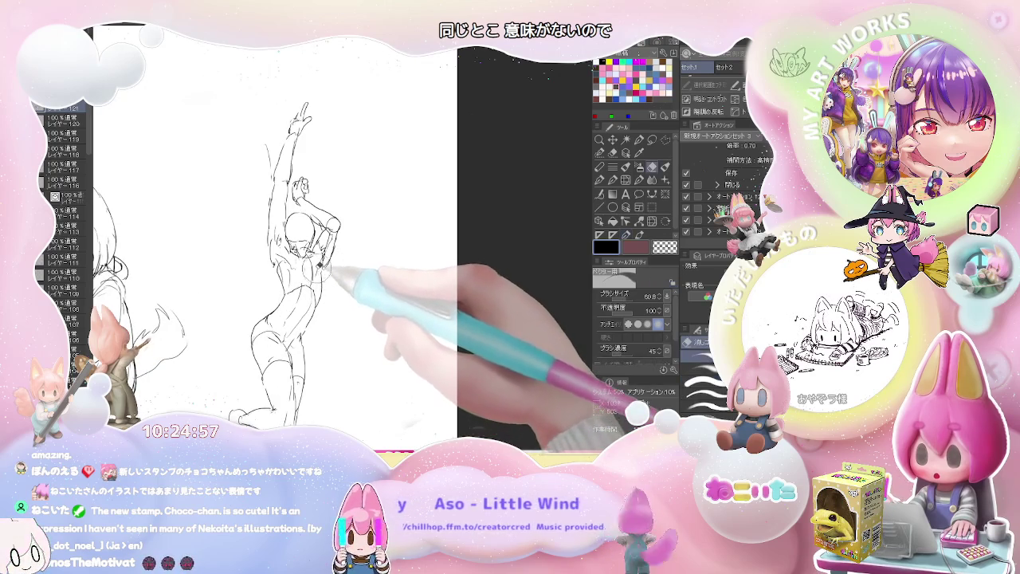
{"action": "key", "text": "p"}
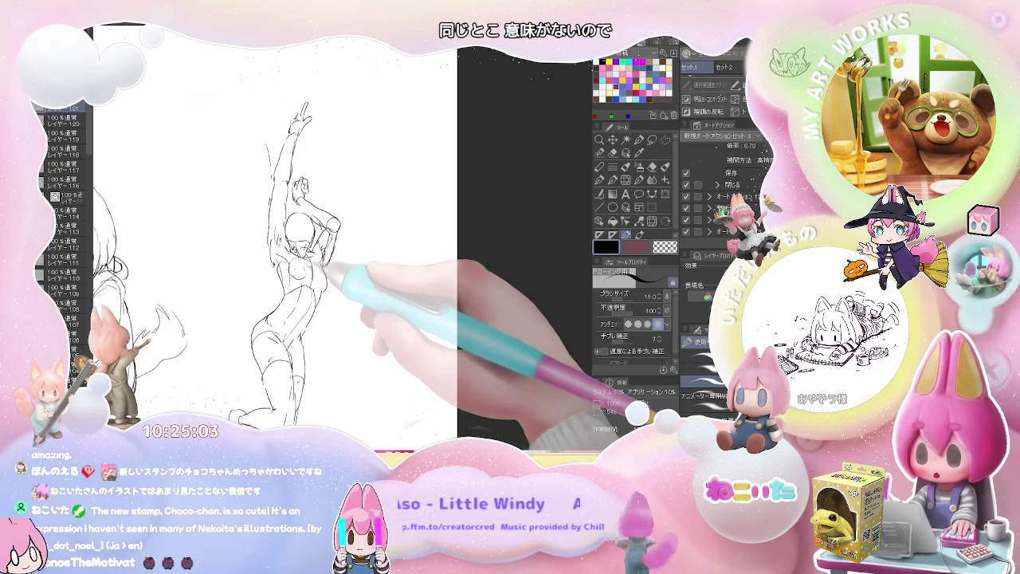
{"action": "scroll", "coordinate": [343, 287], "scroll_direction": "down", "scroll_amount": 2}
{"action": "scroll", "coordinate": [343, 287], "scroll_direction": "down", "scroll_amount": 2}
{"action": "scroll", "coordinate": [341, 286], "scroll_direction": "down", "scroll_amount": 1}
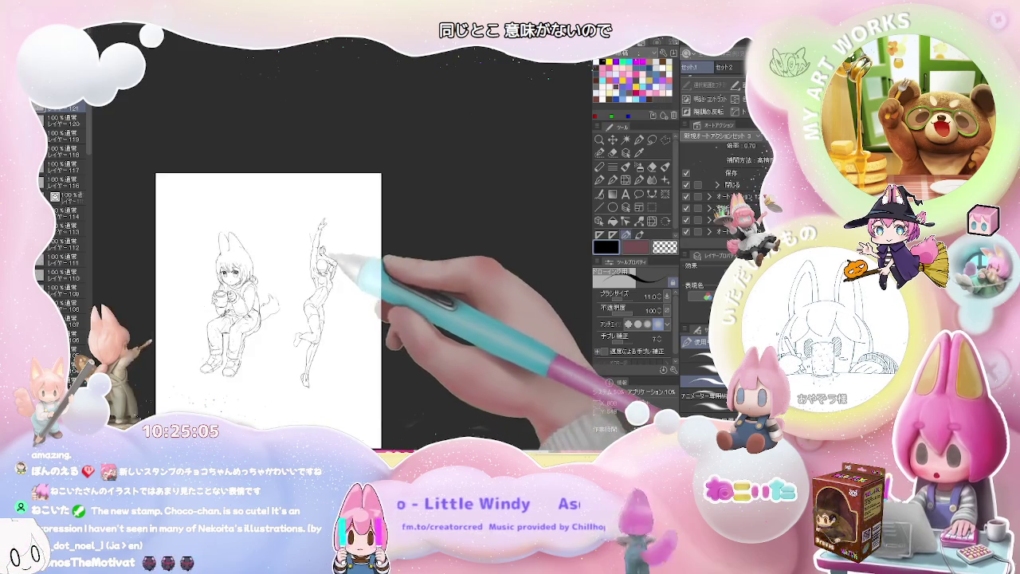
{"action": "scroll", "coordinate": [327, 248], "scroll_direction": "up", "scroll_amount": 1}
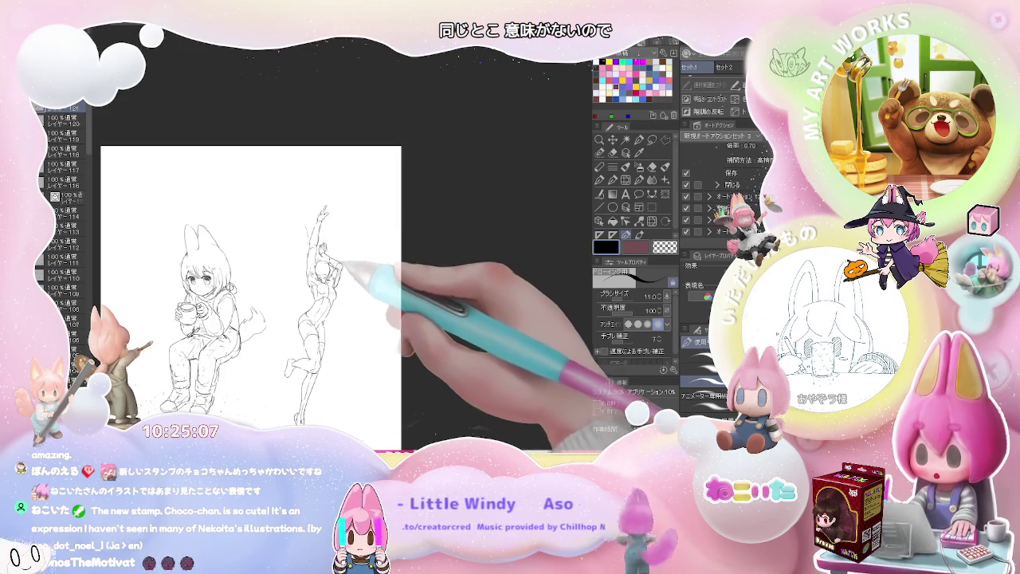
{"action": "left_click_drag", "start_coordinate": [357, 326], "coordinate": [346, 268]}
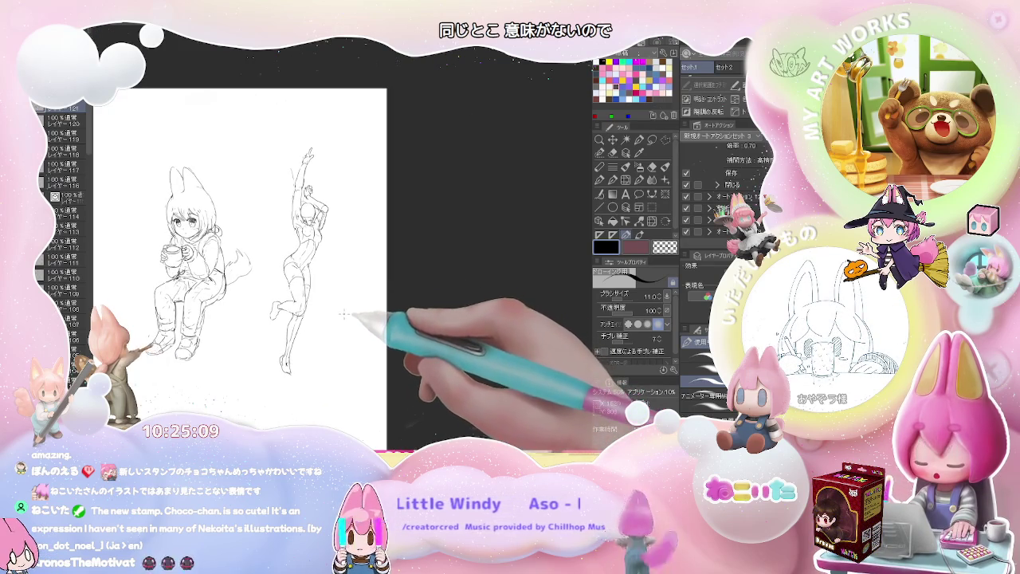
{"action": "left_click_drag", "start_coordinate": [344, 315], "coordinate": [336, 259]}
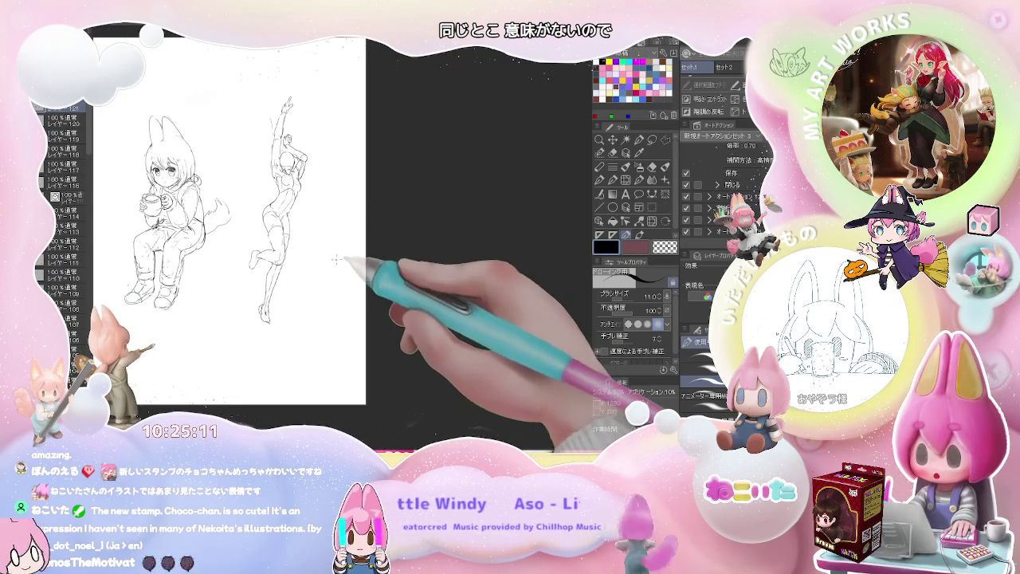
{"action": "scroll", "coordinate": [325, 247], "scroll_direction": "up", "scroll_amount": 2}
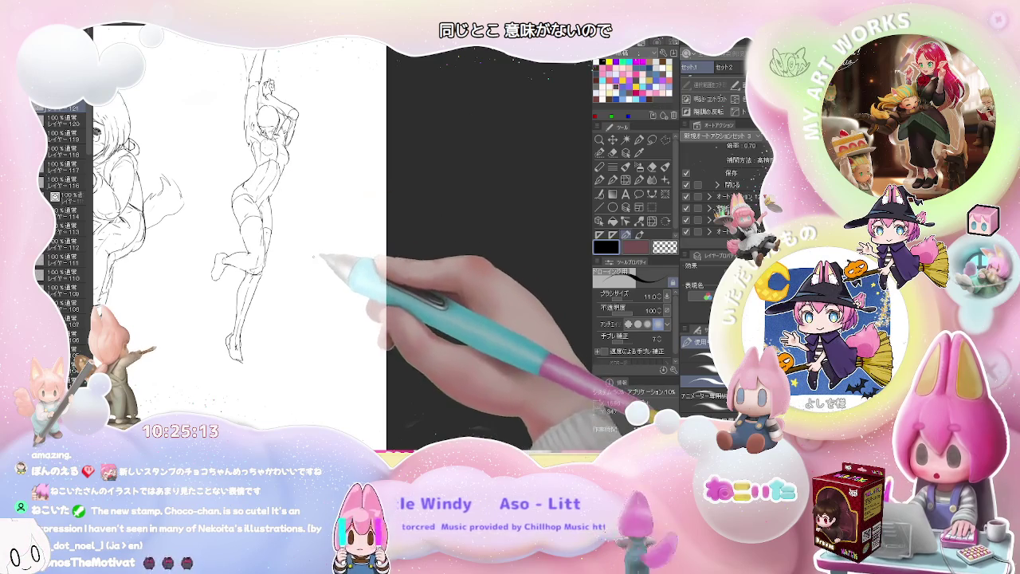
{"action": "key", "text": "ctrl+minus"}
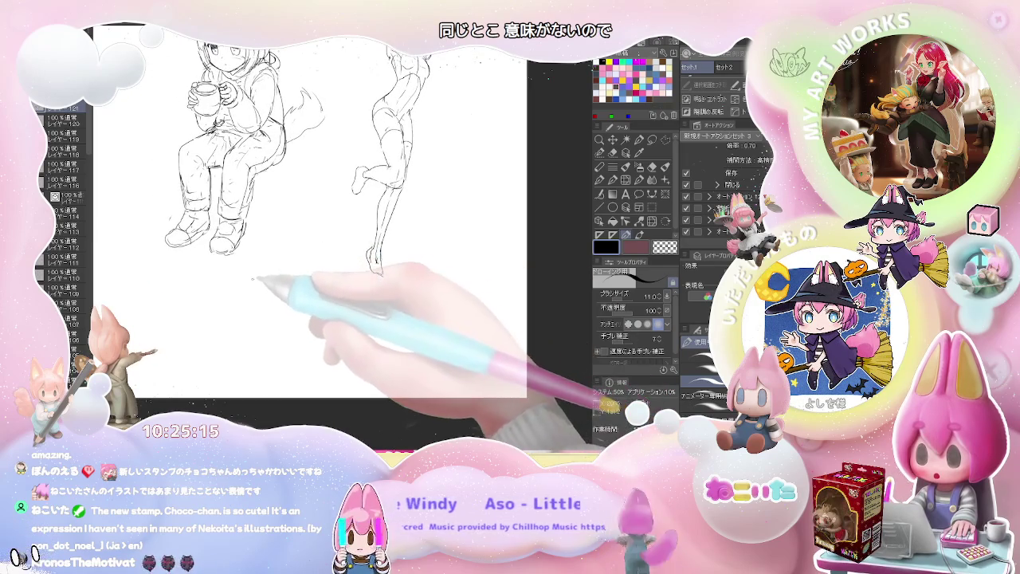
Step: Rough in the crouching figure's curved back, downward body line, hand strokes and upper arm
{"action": "mouse_move", "coordinate": [250, 290]}
{"action": "left_mouse_down"}
{"action": "mouse_move", "coordinate": [276, 267]}
{"action": "mouse_move", "coordinate": [308, 276]}
{"action": "left_mouse_up"}
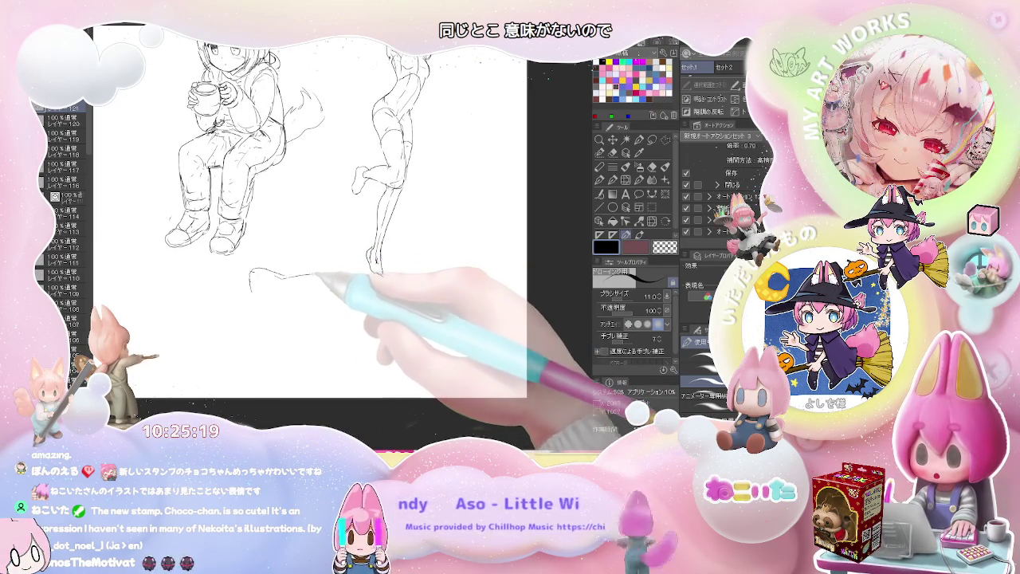
{"action": "left_click_drag", "start_coordinate": [335, 279], "coordinate": [345, 303]}
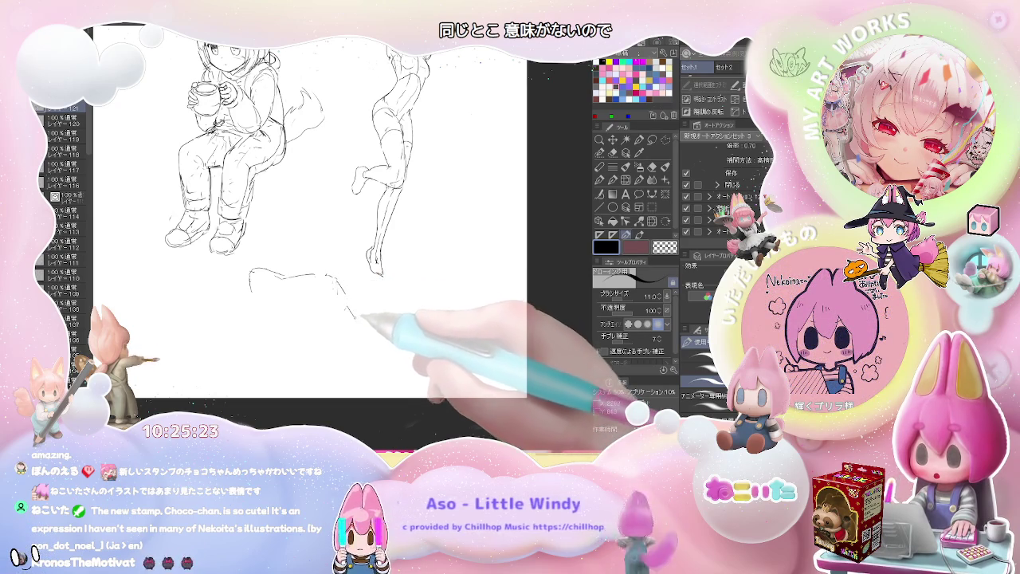
{"action": "left_click_drag", "start_coordinate": [351, 311], "coordinate": [344, 339]}
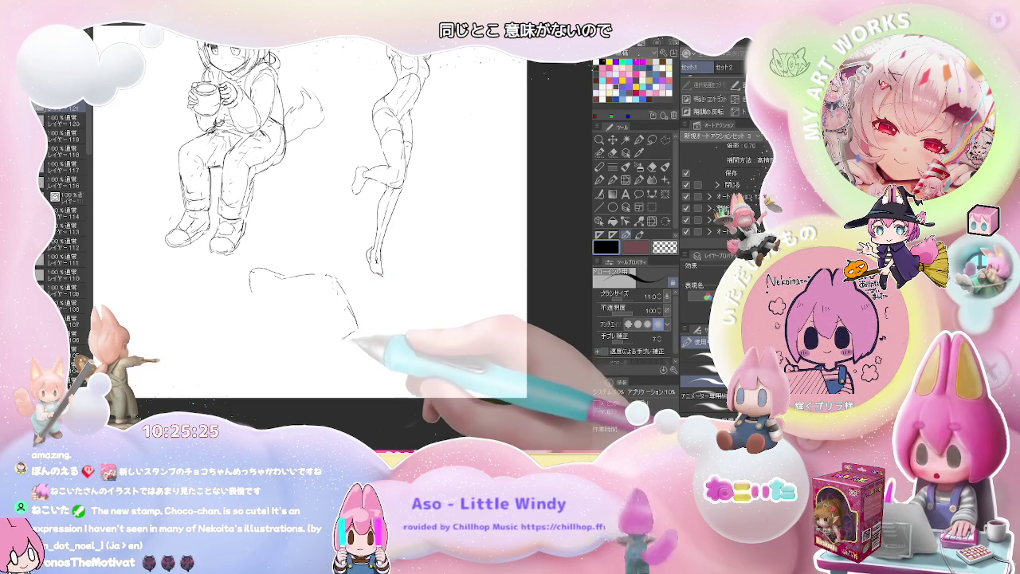
{"action": "left_click_drag", "start_coordinate": [359, 335], "coordinate": [372, 347]}
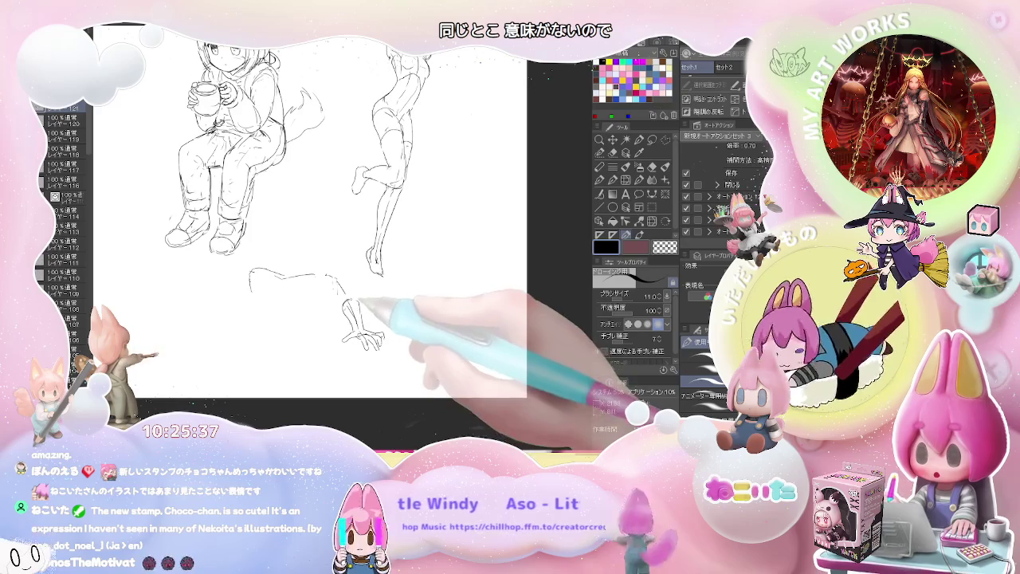
{"action": "left_click_drag", "start_coordinate": [329, 276], "coordinate": [349, 310]}
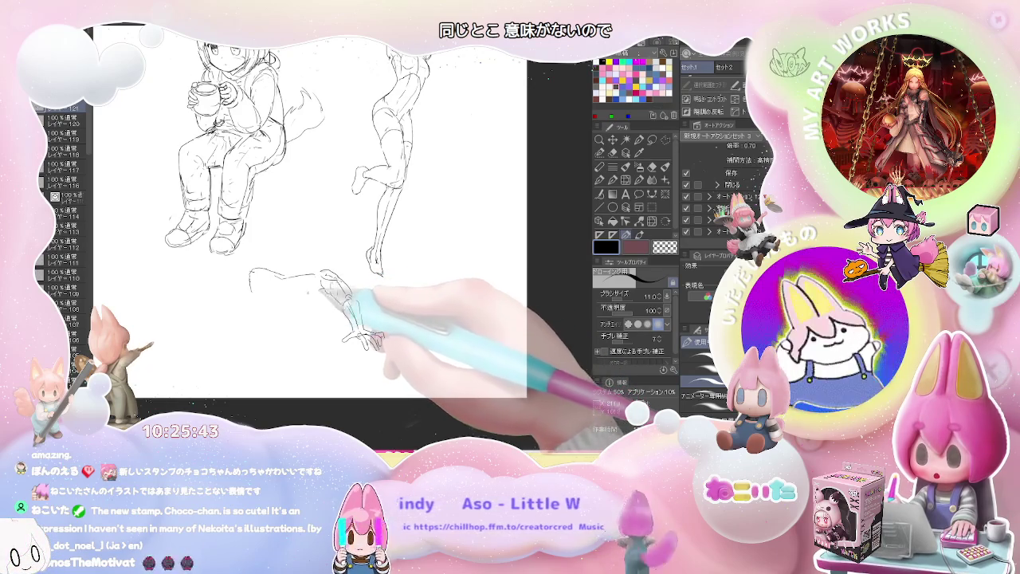
{"action": "left_click_drag", "start_coordinate": [331, 294], "coordinate": [296, 273]}
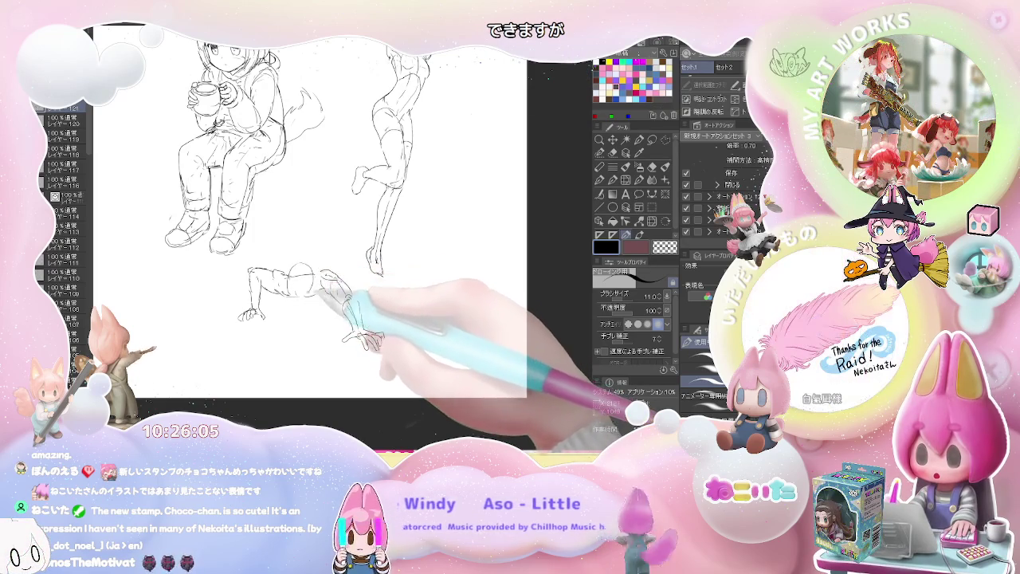
Step: Refine the crawling figure's splayed-finger hand, alternating pen, eraser and blending brush
{"action": "key", "text": "e"}
{"action": "key", "text": "p"}
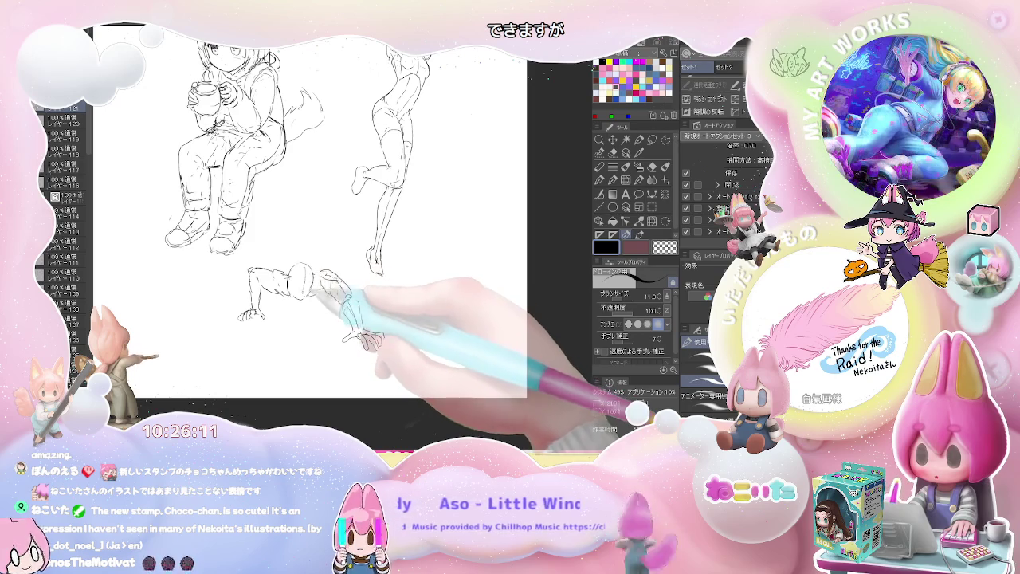
{"action": "key", "text": "e"}
{"action": "key", "text": "p"}
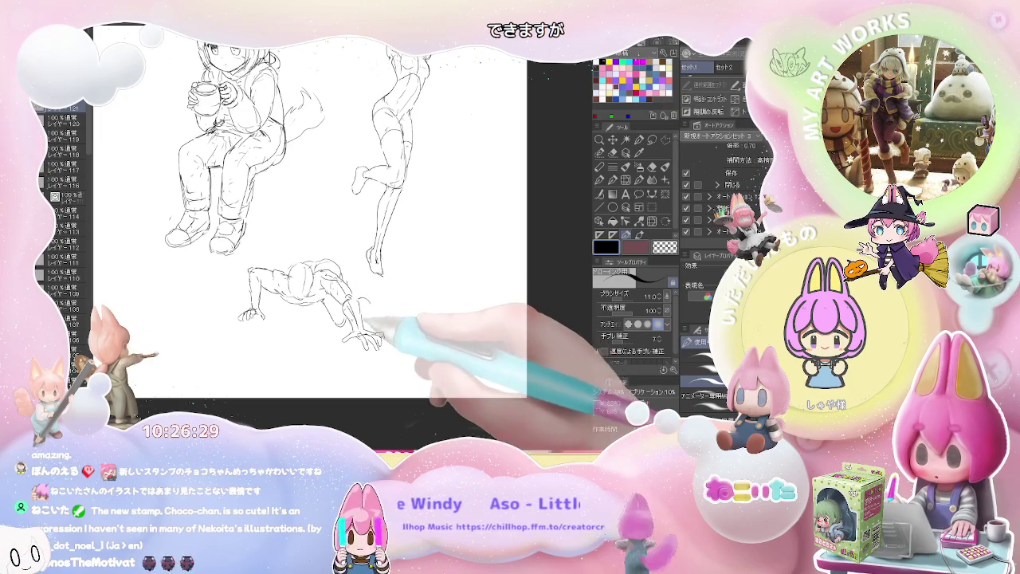
{"action": "key", "text": "j"}
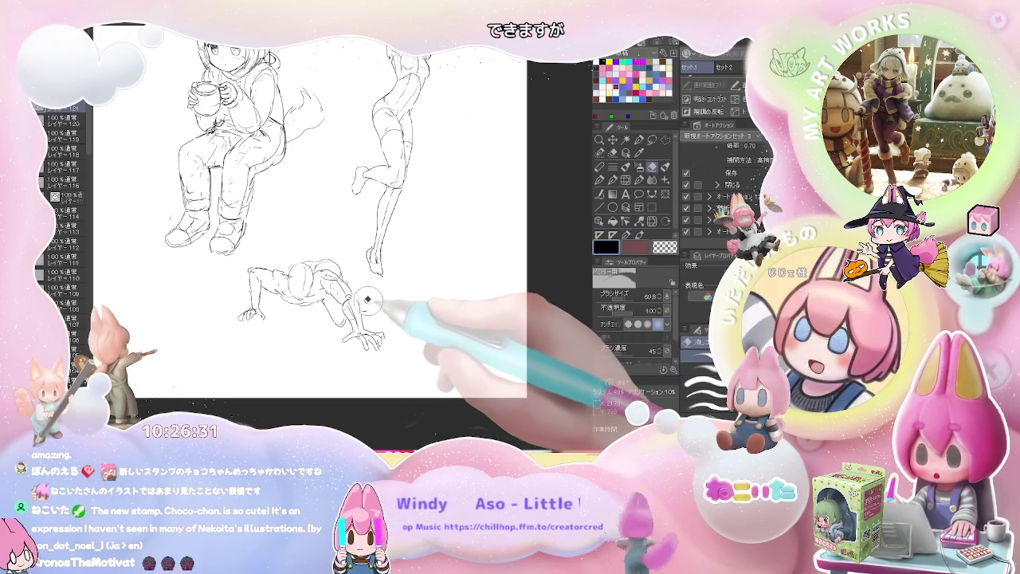
{"action": "key", "text": "p"}
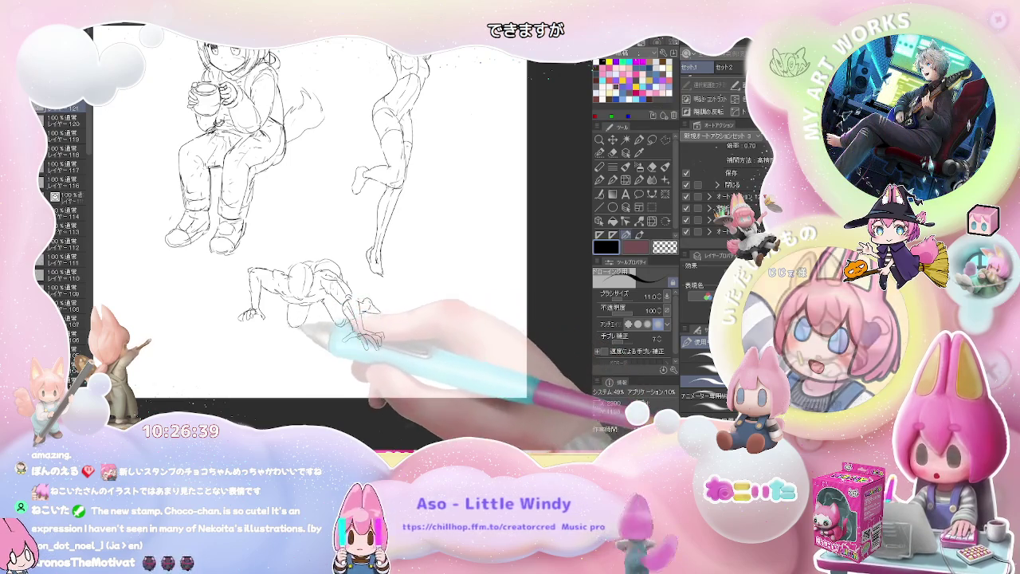
{"action": "key", "text": "e"}
{"action": "key", "text": "p"}
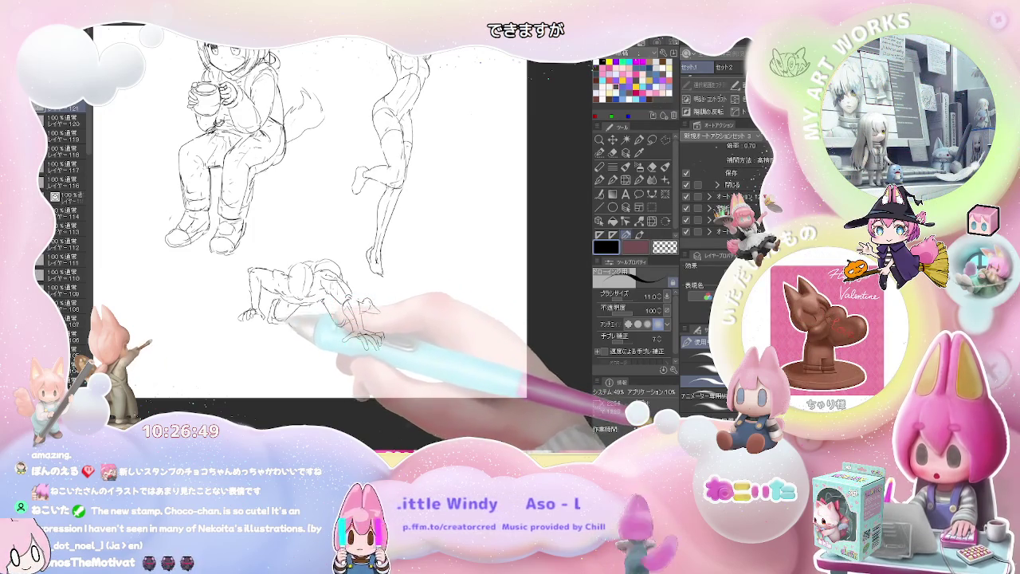
{"action": "key", "text": "e"}
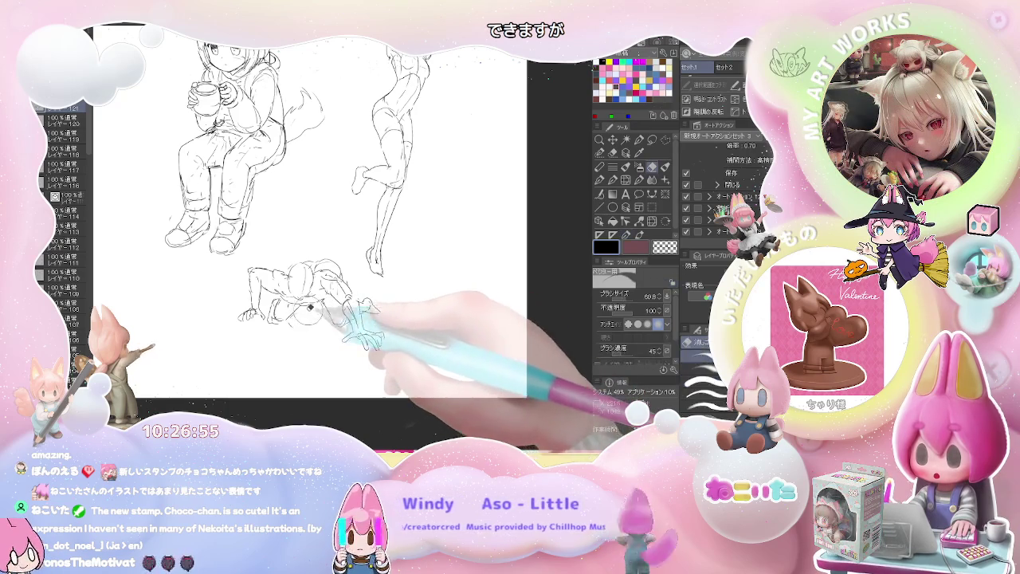
{"action": "key", "text": "p"}
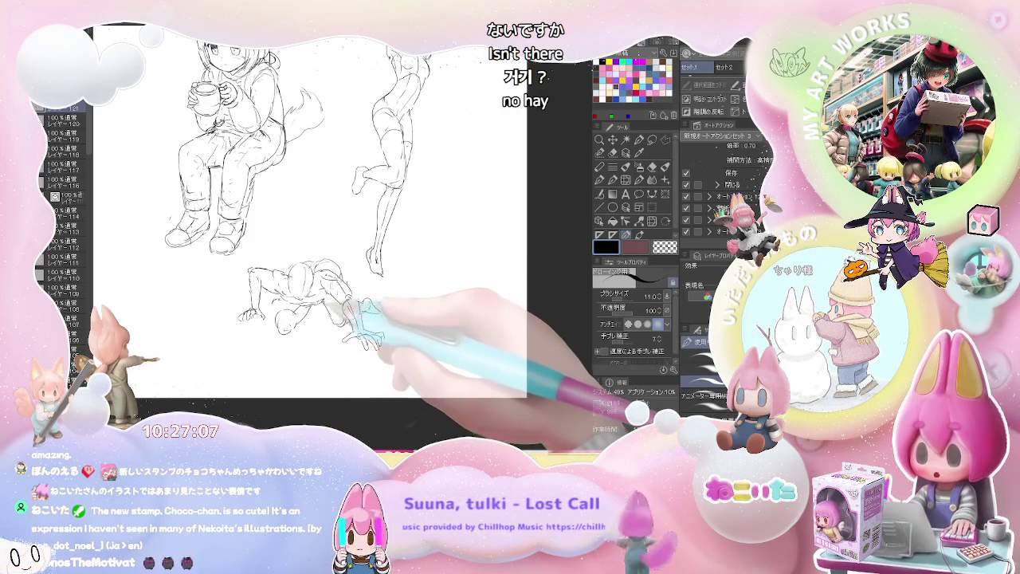
Step: Redraw the reaching hand's fingers with cleaner lines, erasing stray strokes between pen passes
{"action": "key", "text": "e"}
{"action": "key", "text": "p"}
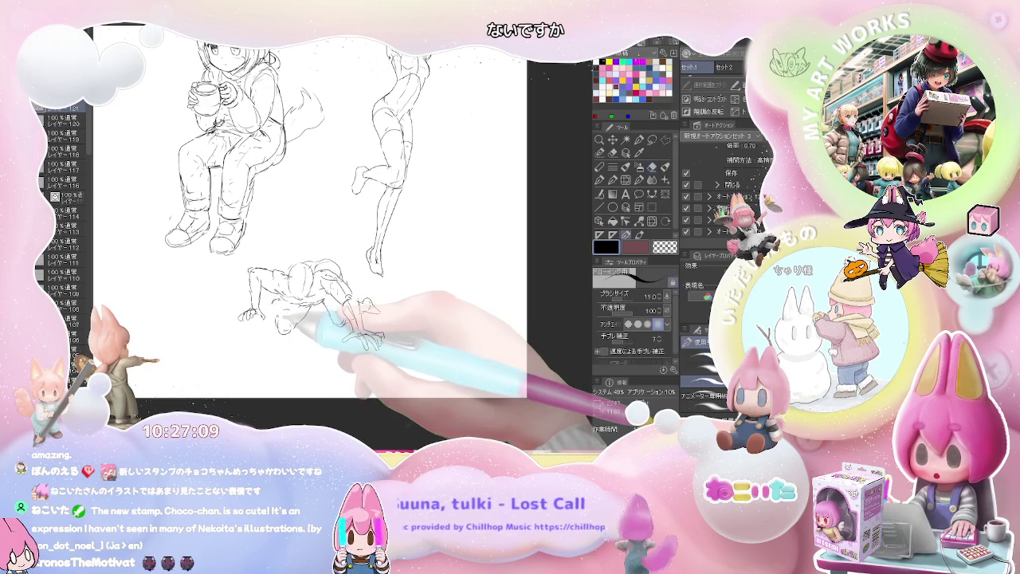
{"action": "key", "text": "e"}
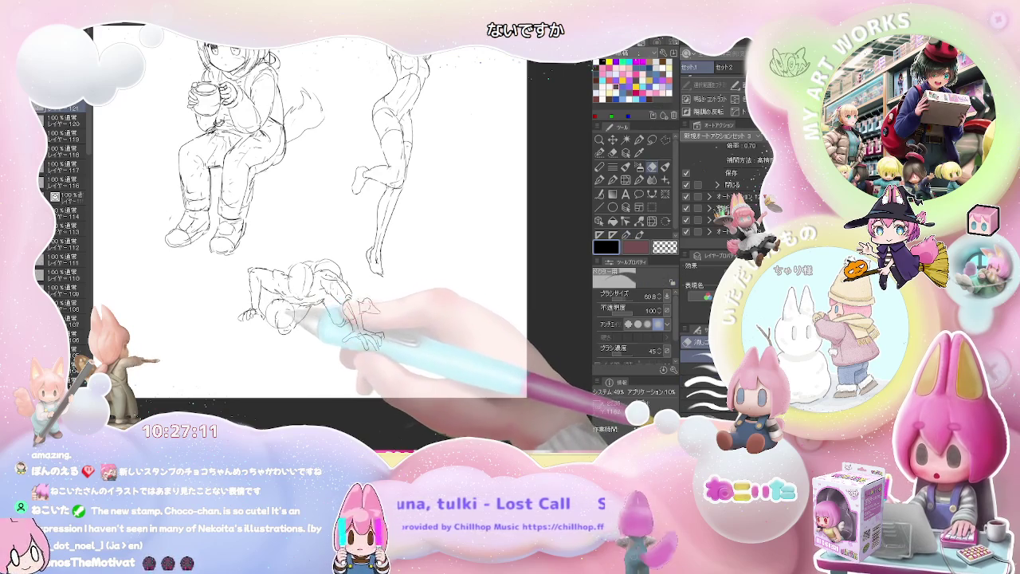
{"action": "key", "text": "p"}
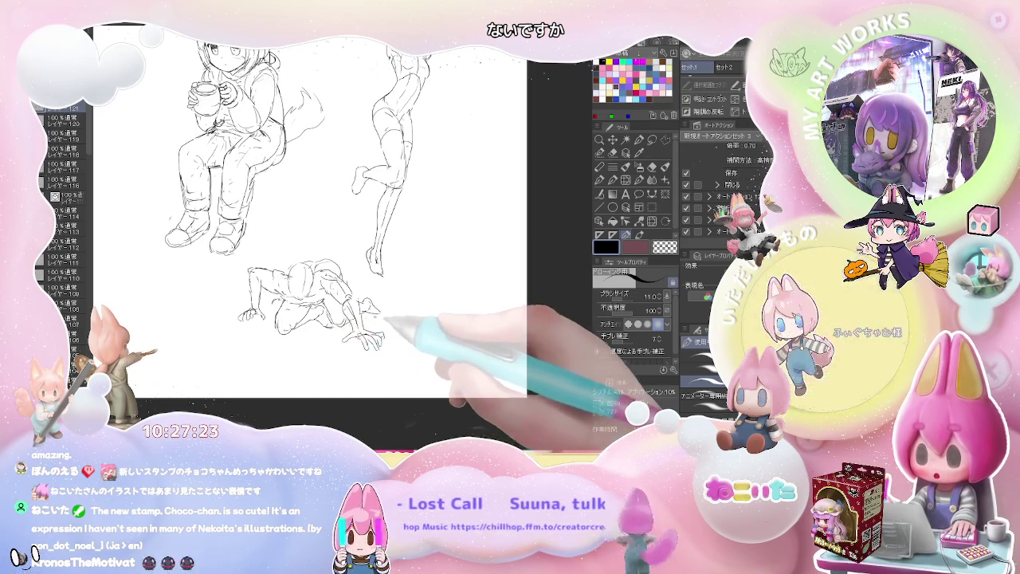
{"action": "key", "text": "e"}
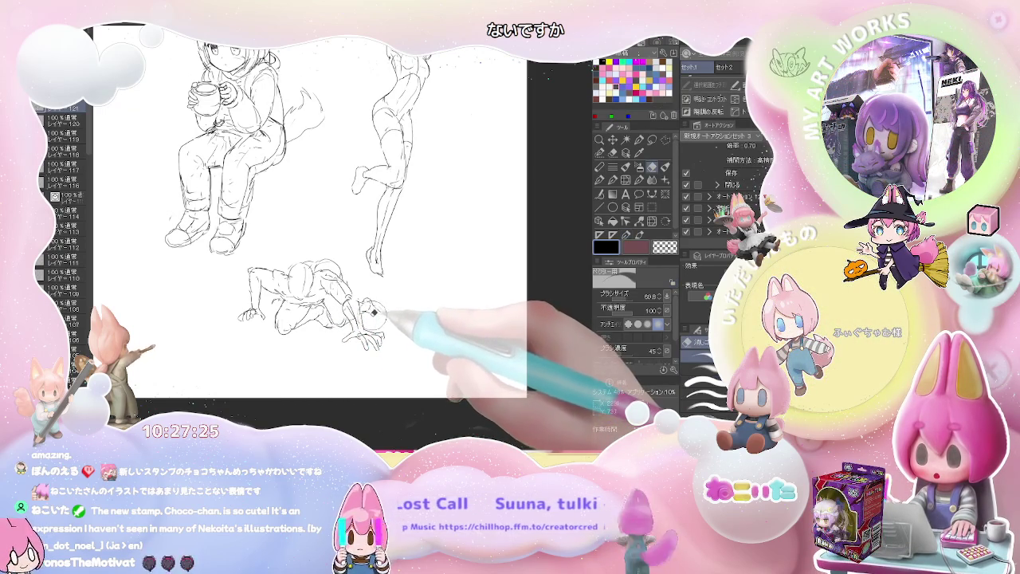
{"action": "key", "text": "p"}
{"action": "key", "text": "e"}
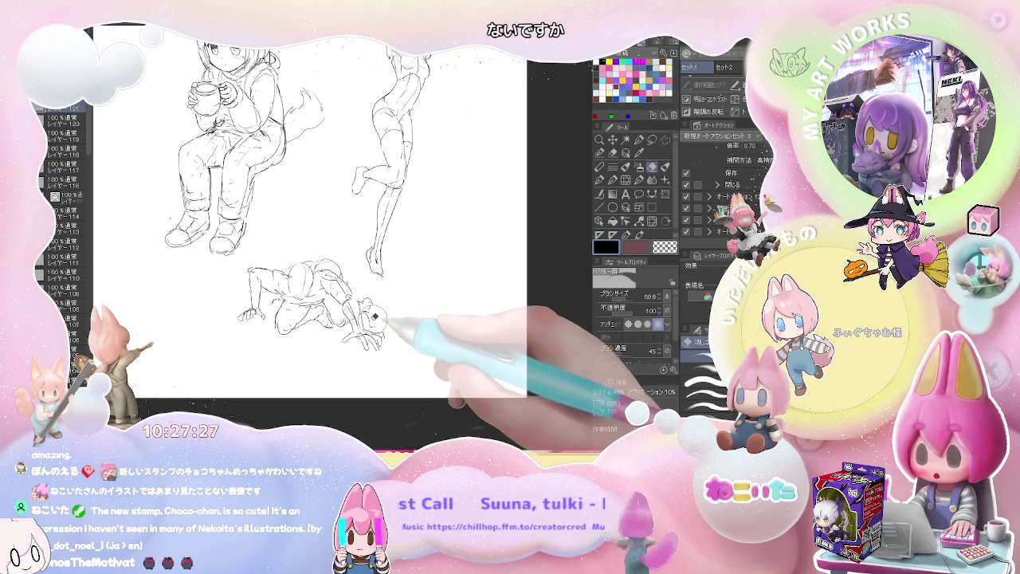
{"action": "key", "text": "p"}
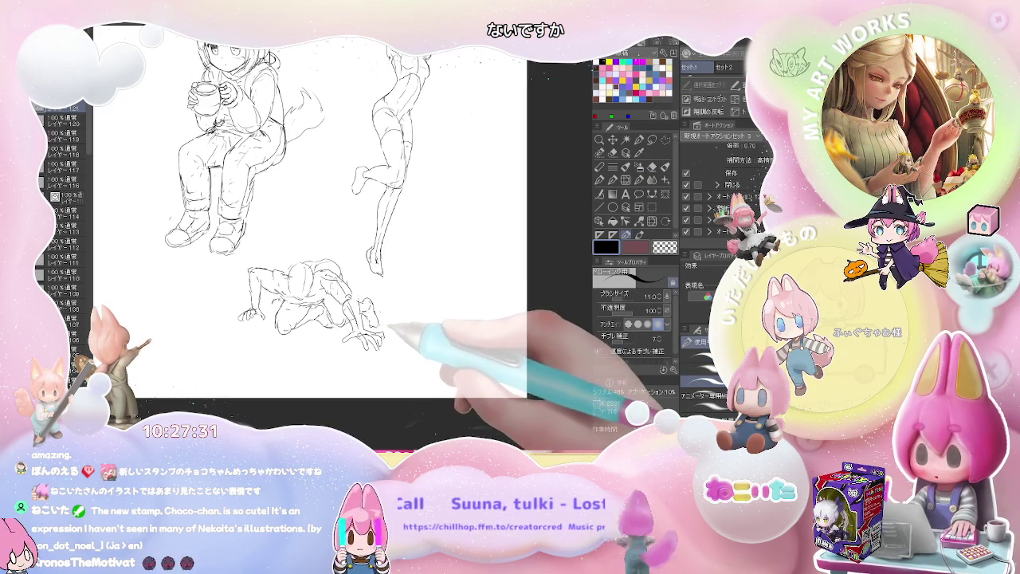
{"action": "key", "text": "e"}
{"action": "key", "text": "p"}
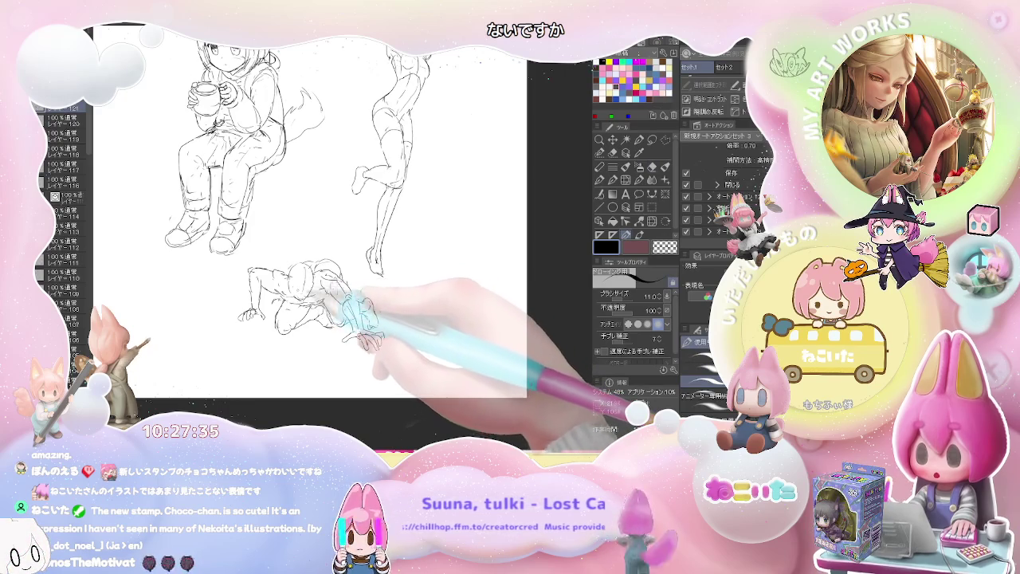
{"action": "key", "text": "e"}
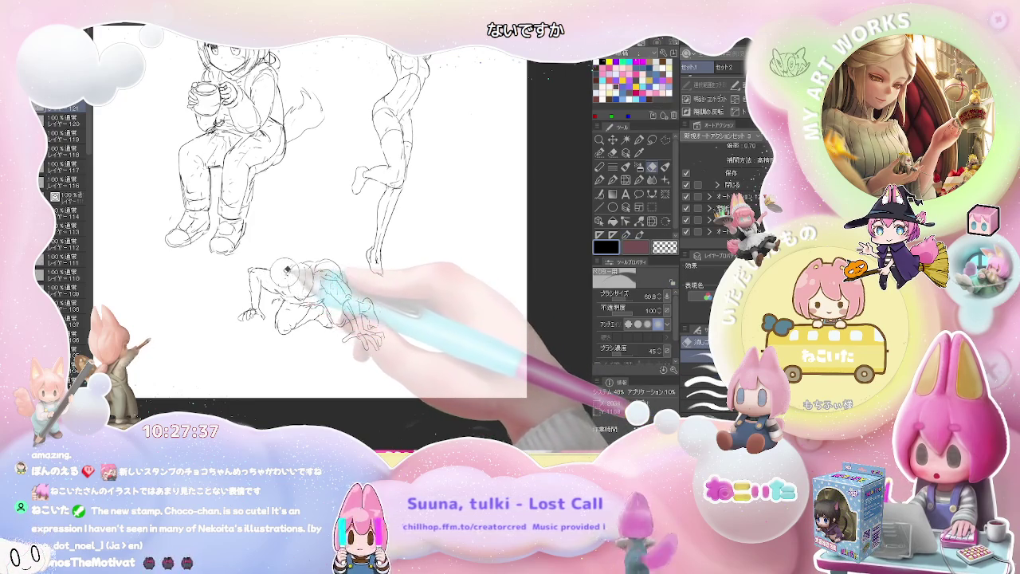
{"action": "key", "text": "p"}
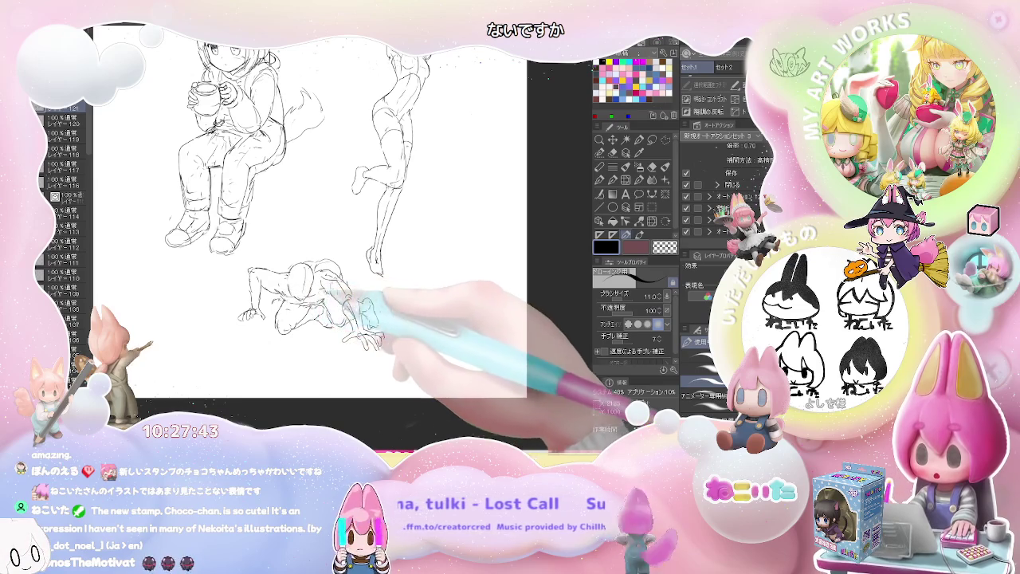
{"action": "key", "text": "e"}
{"action": "key", "text": "p"}
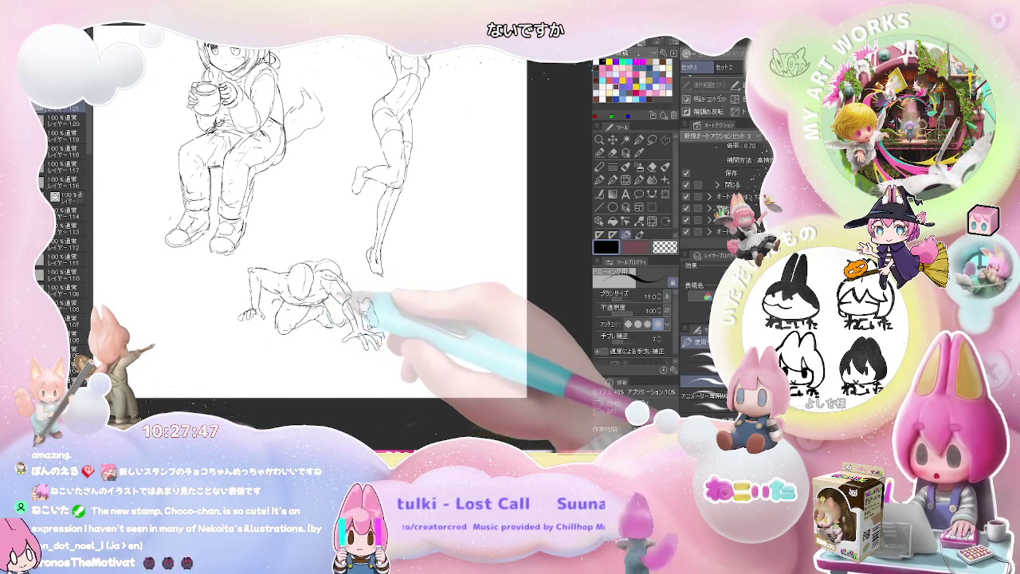
Step: Zoom between the crawling figure and the whole page, erasing leftovers and checking the drawing
{"action": "key", "text": "ctrl+minus"}
{"action": "key", "text": "e"}
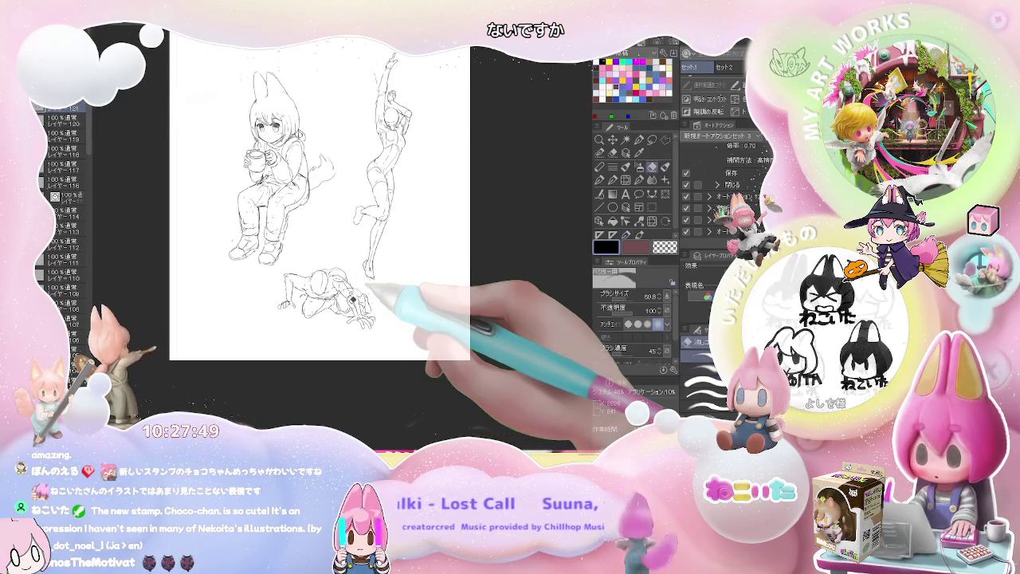
{"action": "key", "text": "ctrl+plus"}
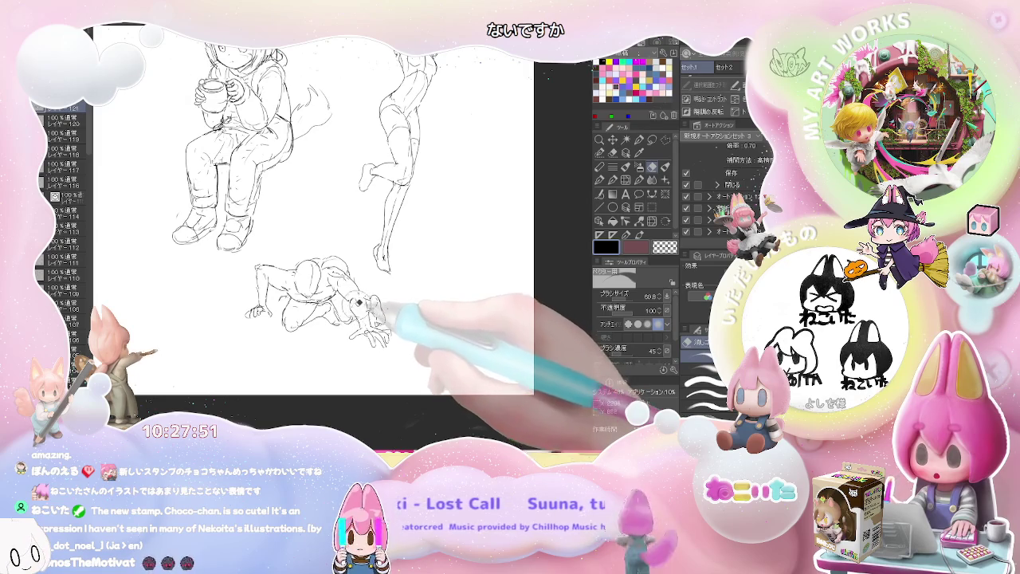
{"action": "key", "text": "p"}
{"action": "key", "text": "ctrl+minus"}
{"action": "key", "text": "e"}
{"action": "key", "text": "ctrl+plus"}
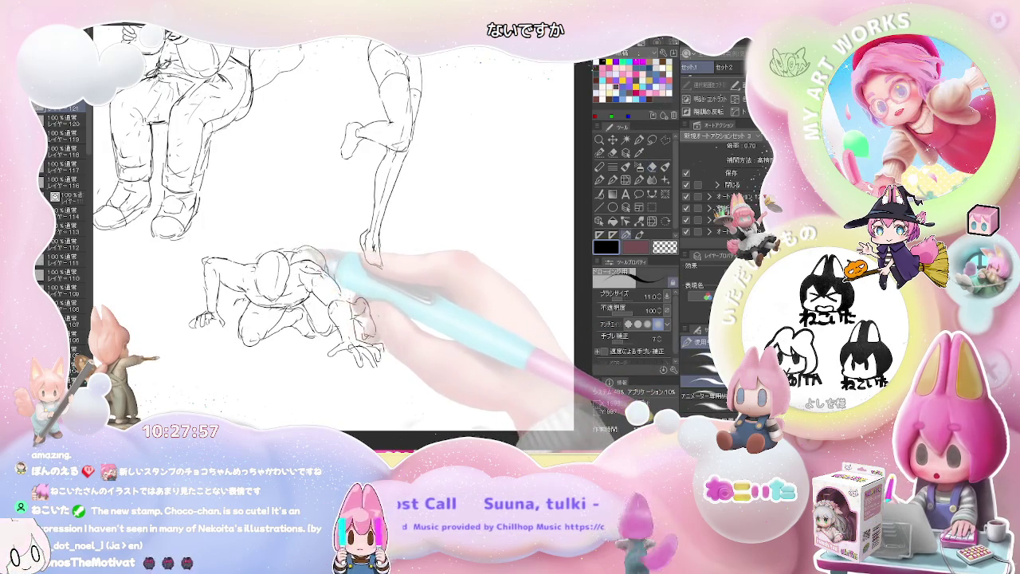
{"action": "key", "text": "p"}
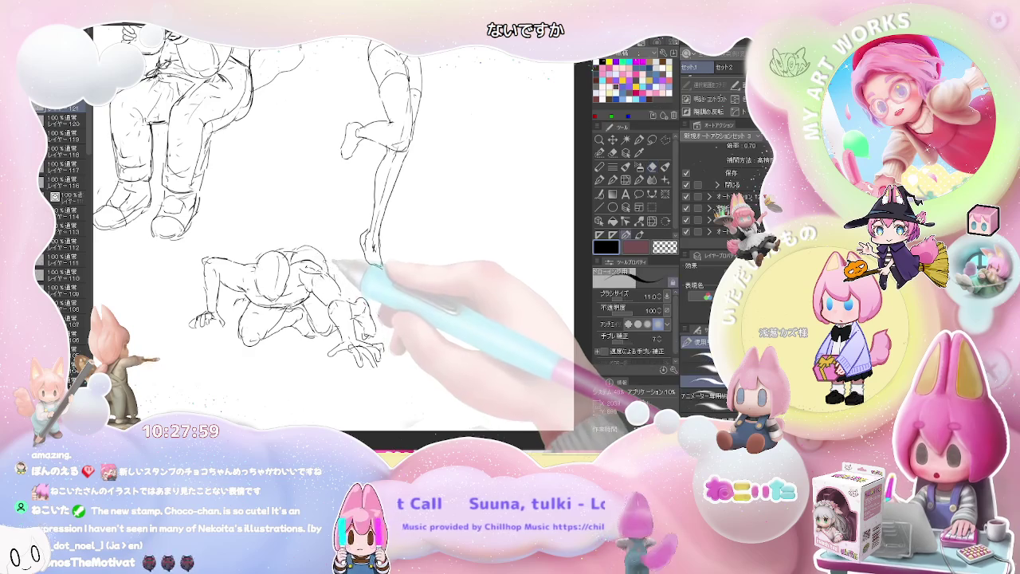
{"action": "key", "text": "ctrl+minus"}
{"action": "key", "text": "e"}
{"action": "key", "text": "p"}
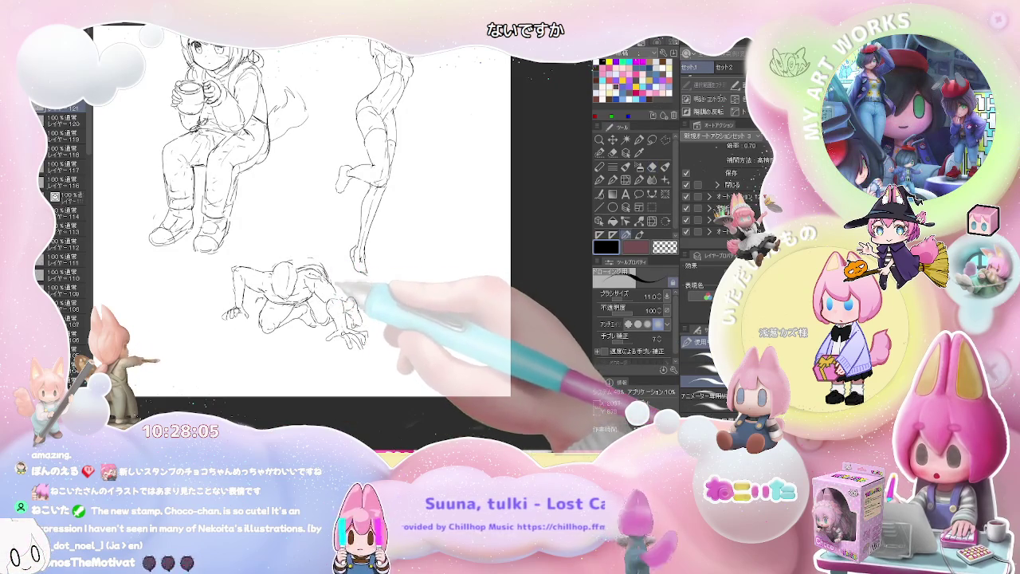
{"action": "key", "text": "ctrl+minus"}
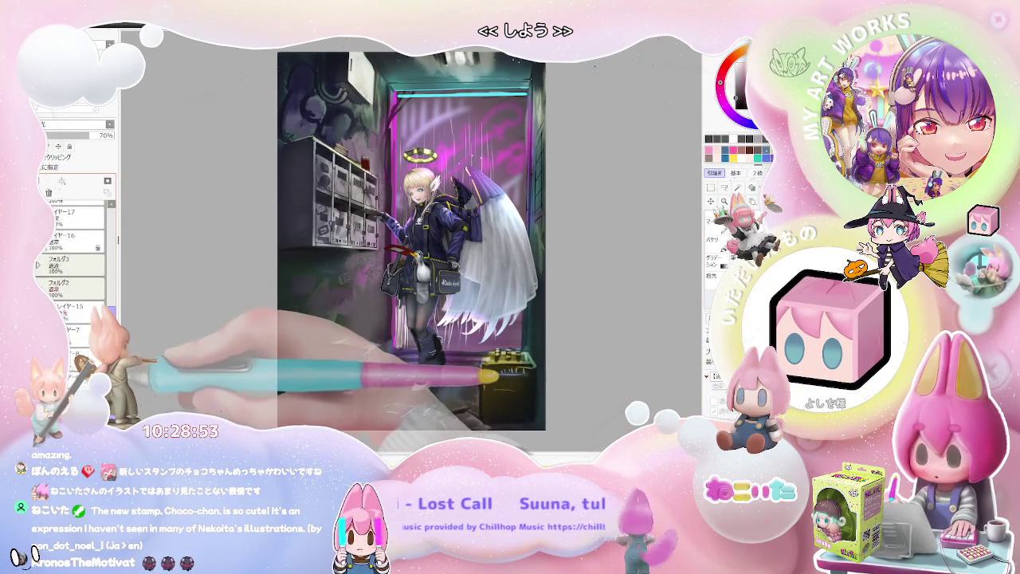
Step: Hide and re-show the character layer to check what lies beneath it
{"action": "scroll", "coordinate": [71, 263], "scroll_direction": "down", "scroll_amount": 5}
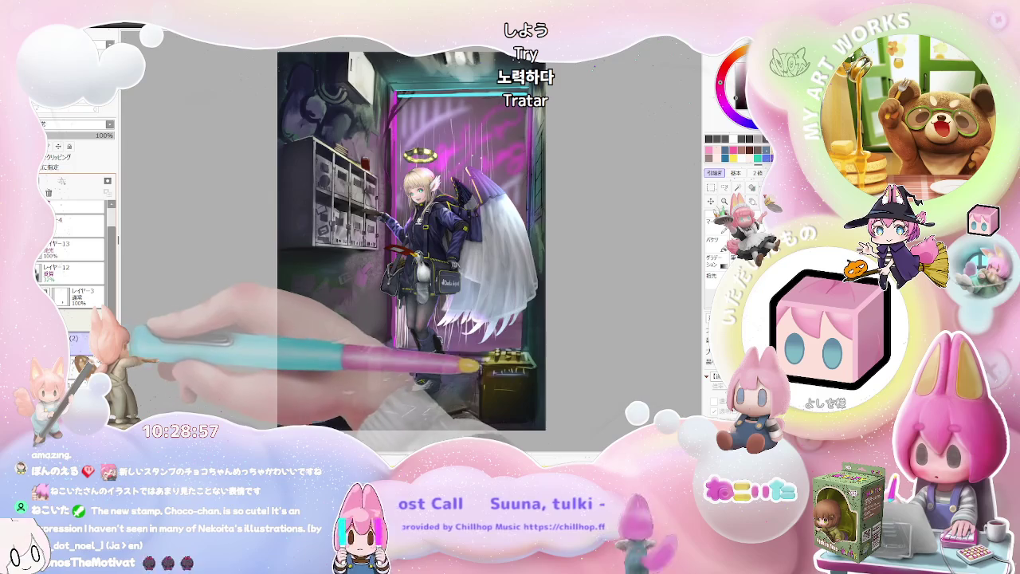
{"action": "left_click", "coordinate": [38, 295]}
{"action": "left_click", "coordinate": [38, 295]}
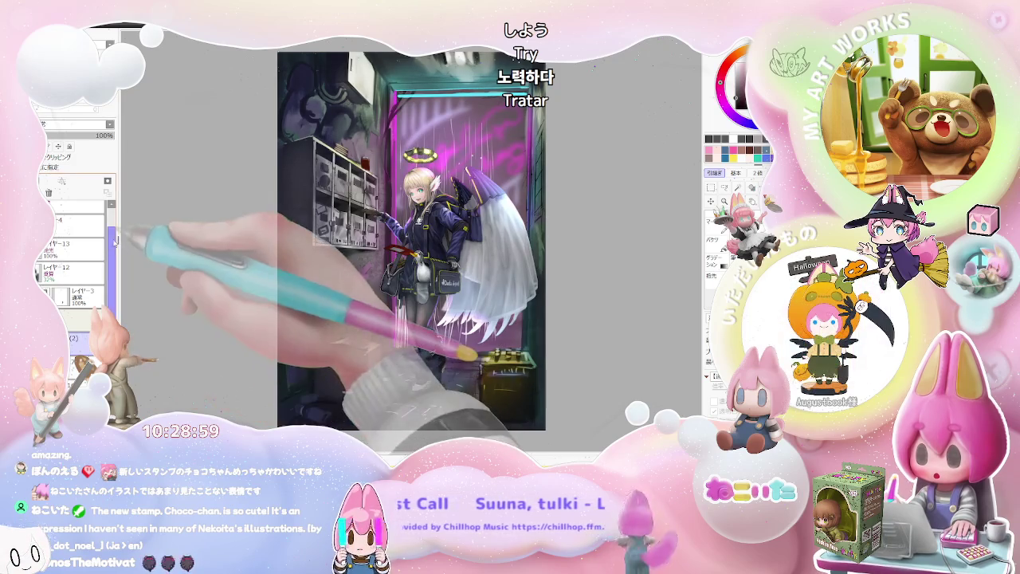
Step: Zoom in on the mailbox doors and paint finer door detail with a smaller brush
{"action": "scroll", "coordinate": [71, 263], "scroll_direction": "up", "scroll_amount": 2}
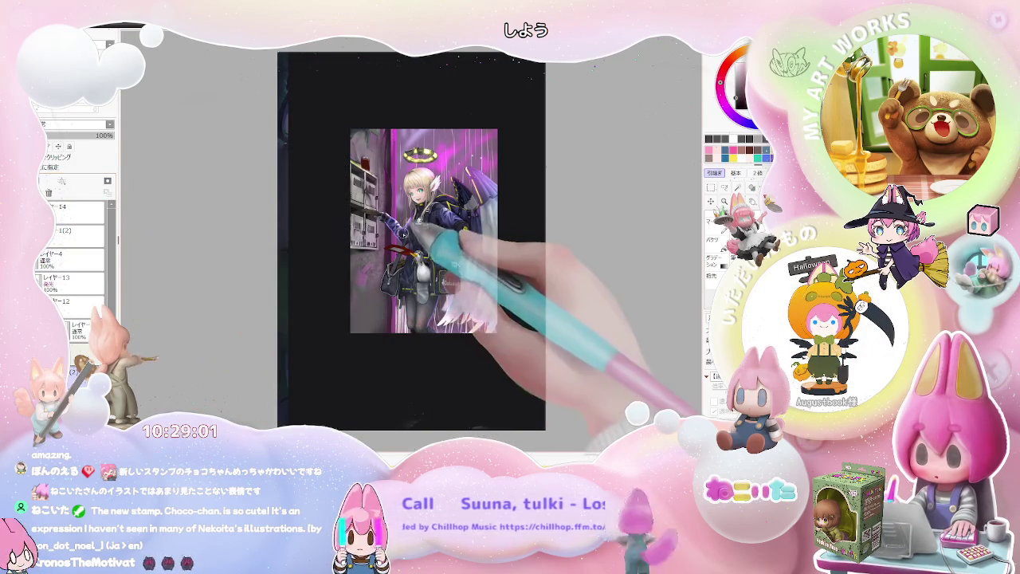
{"action": "scroll", "coordinate": [462, 239], "scroll_direction": "up", "scroll_amount": 5}
{"action": "scroll", "coordinate": [374, 261], "scroll_direction": "up", "scroll_amount": 3}
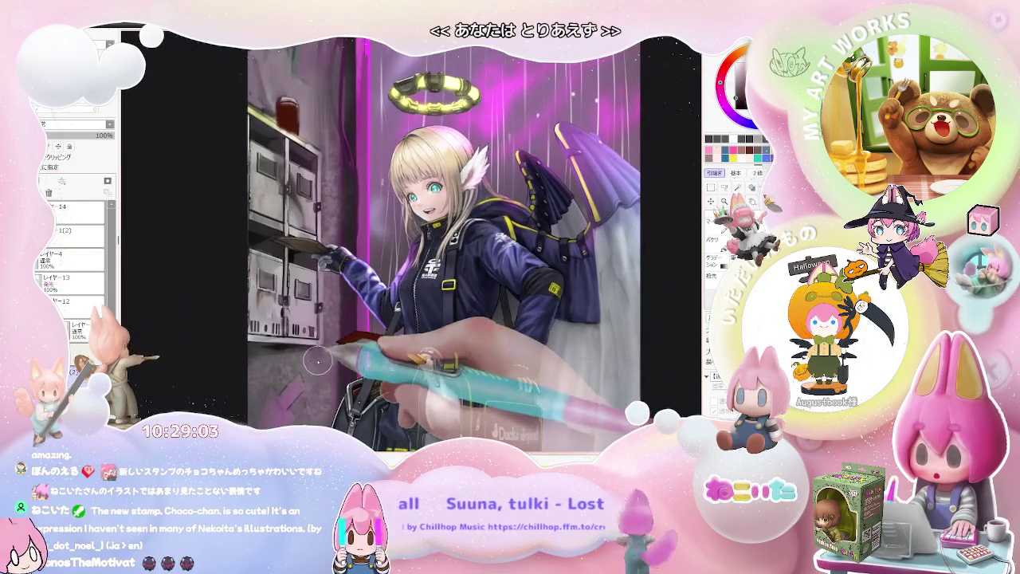
{"action": "scroll", "coordinate": [299, 351], "scroll_direction": "up", "scroll_amount": 3}
{"action": "scroll", "coordinate": [299, 351], "scroll_direction": "up", "scroll_amount": 2}
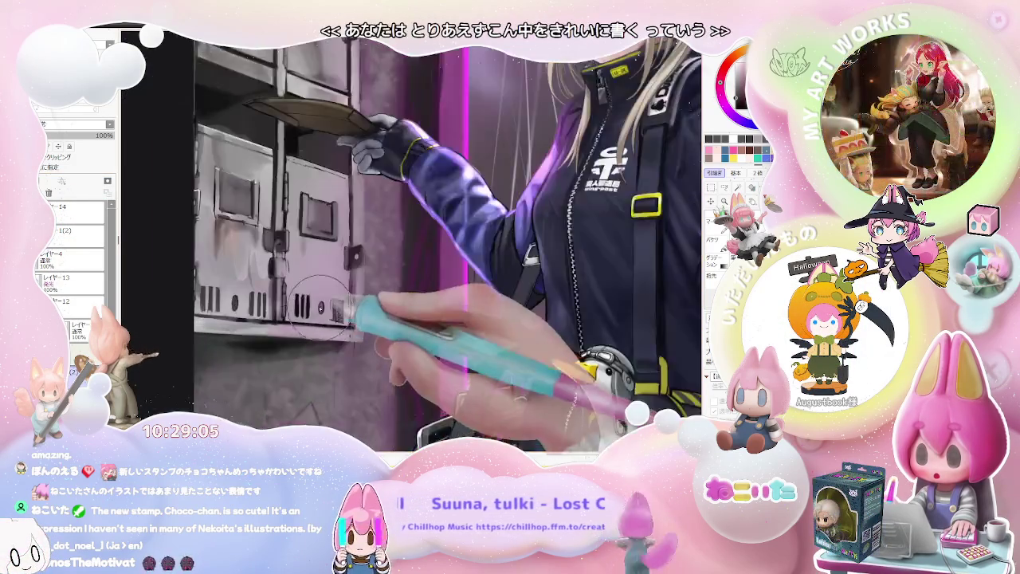
{"action": "scroll", "coordinate": [246, 285], "scroll_direction": "up", "scroll_amount": 2}
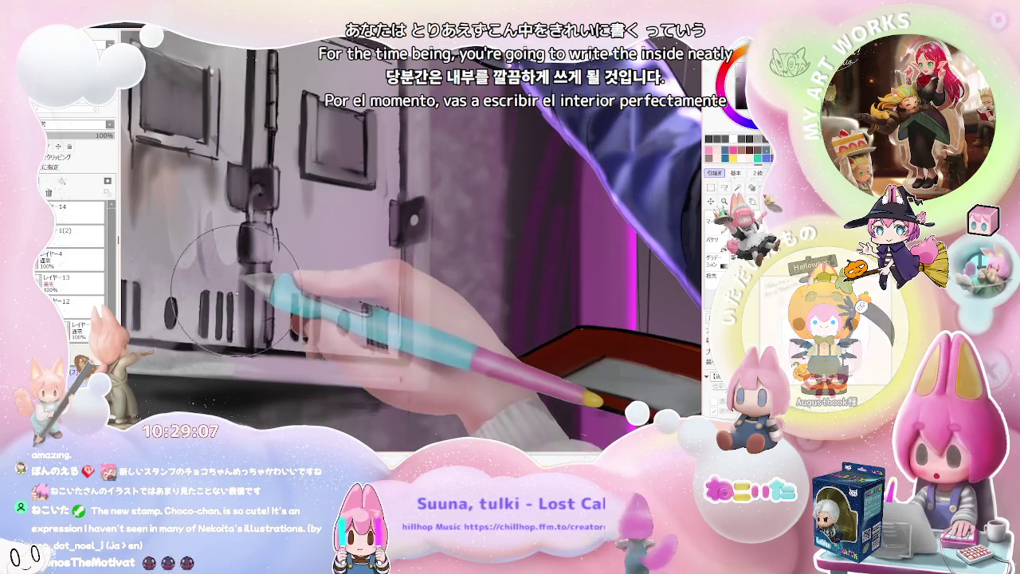
{"action": "key", "text": "bracketleft"}
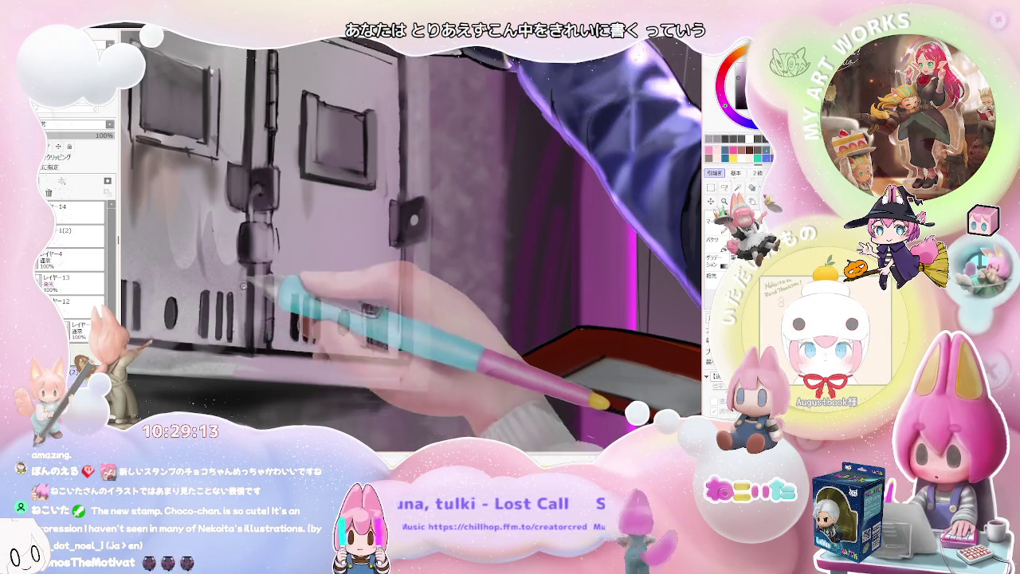
{"action": "scroll", "coordinate": [244, 321], "scroll_direction": "down", "scroll_amount": 2}
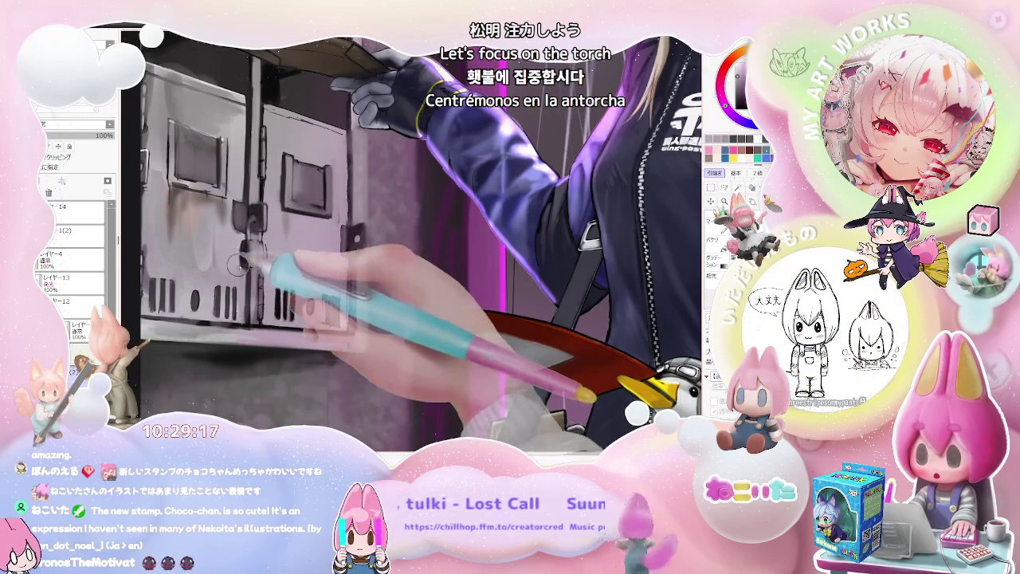
{"action": "scroll", "coordinate": [237, 266], "scroll_direction": "up", "scroll_amount": 2}
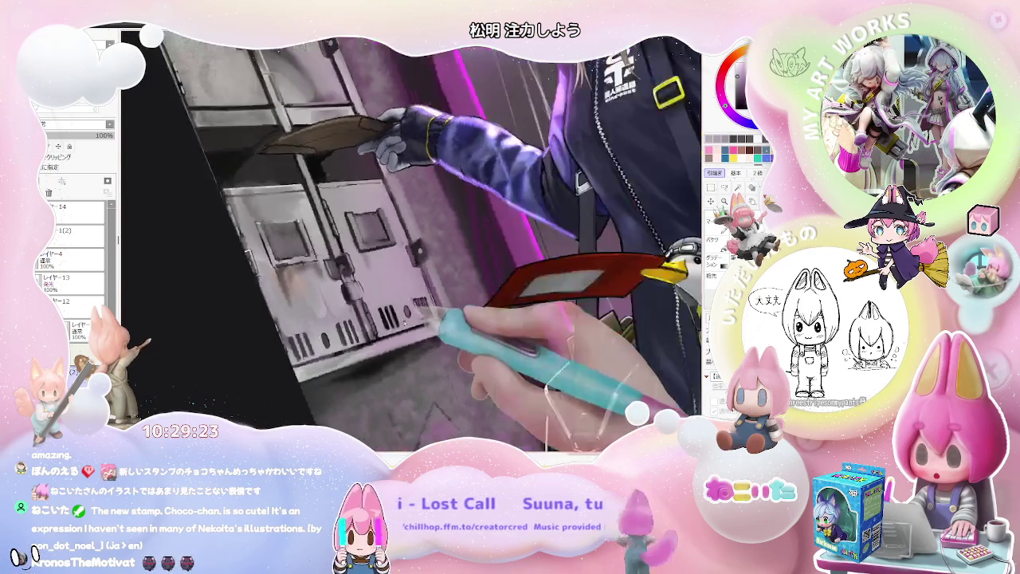
{"action": "scroll", "coordinate": [399, 330], "scroll_direction": "up", "scroll_amount": 2}
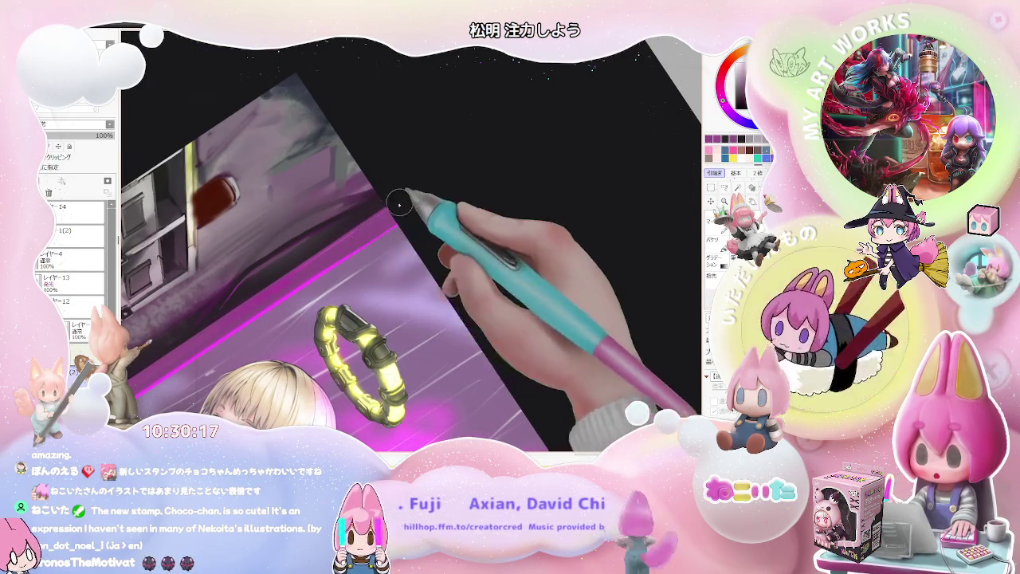
Step: Rotate the view back upright and bring the girl's face into close view
{"action": "scroll", "coordinate": [384, 213], "scroll_direction": "down", "scroll_amount": 2}
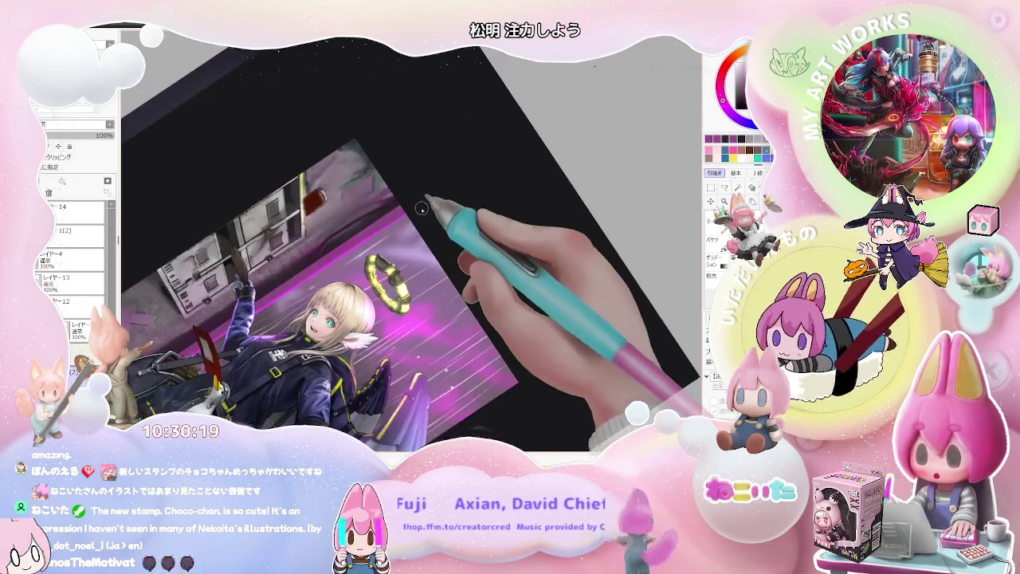
{"action": "scroll", "coordinate": [447, 224], "scroll_direction": "down", "scroll_amount": 2}
{"action": "scroll", "coordinate": [510, 239], "scroll_direction": "down", "scroll_amount": 1}
{"action": "mouse_move", "coordinate": [530, 248]}
{"action": "left_mouse_down"}
{"action": "mouse_move", "coordinate": [542, 296]}
{"action": "mouse_move", "coordinate": [561, 291]}
{"action": "left_mouse_up"}
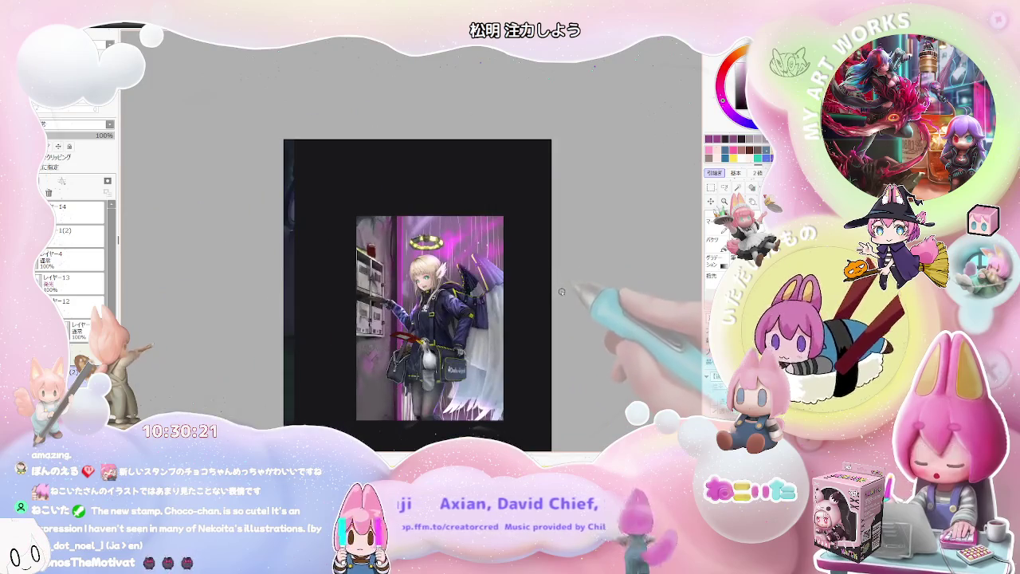
{"action": "scroll", "coordinate": [554, 302], "scroll_direction": "up", "scroll_amount": 2}
{"action": "scroll", "coordinate": [511, 279], "scroll_direction": "up", "scroll_amount": 2}
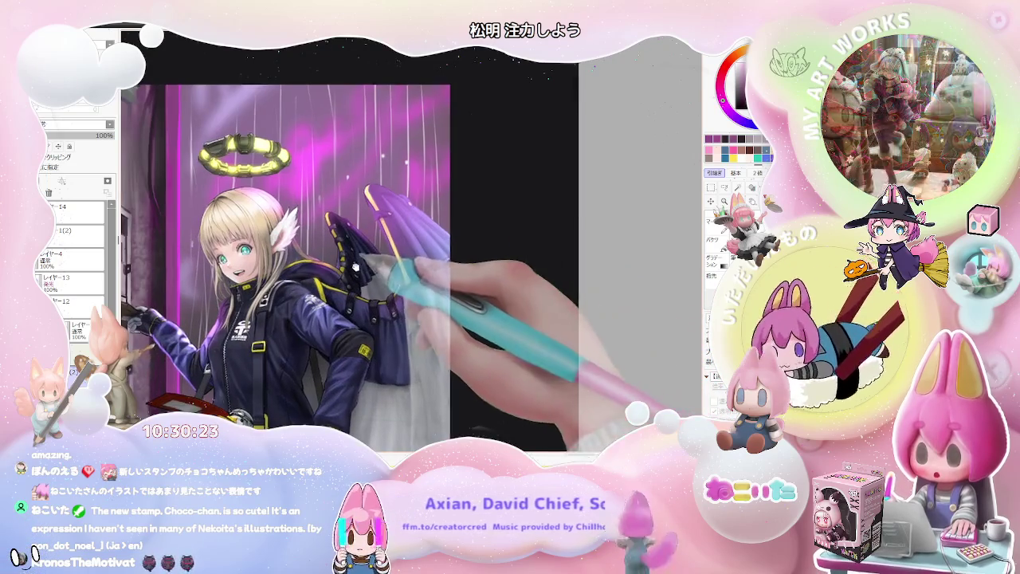
{"action": "left_click_drag", "start_coordinate": [359, 209], "coordinate": [406, 310]}
Step: Brighten the eye's cyan highlights with a smaller brush, then view the whole canvas flipped horizontally
{"action": "scroll", "coordinate": [323, 302], "scroll_direction": "up", "scroll_amount": 3}
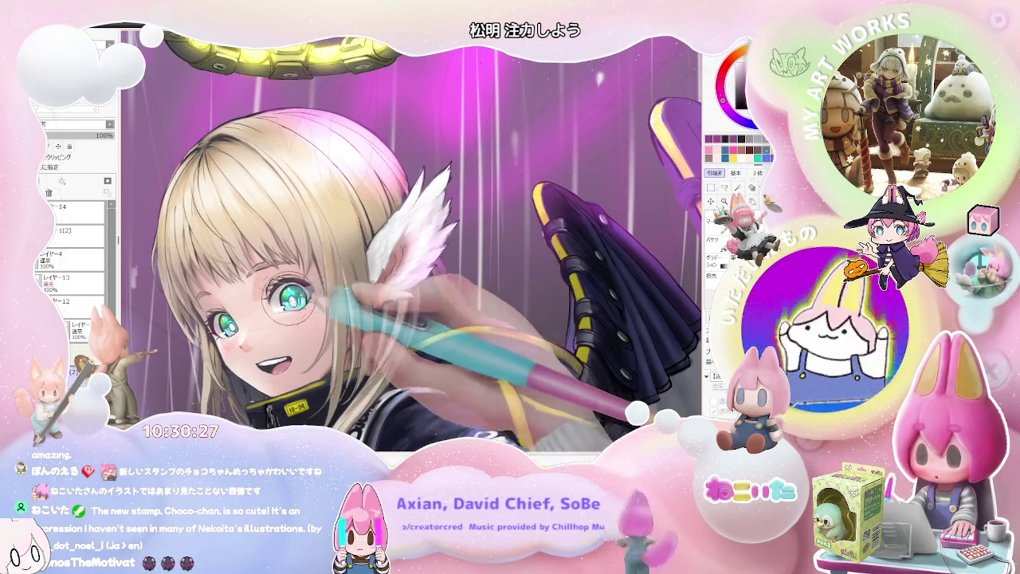
{"action": "scroll", "coordinate": [297, 308], "scroll_direction": "up", "scroll_amount": 2}
{"action": "scroll", "coordinate": [275, 299], "scroll_direction": "up", "scroll_amount": 1}
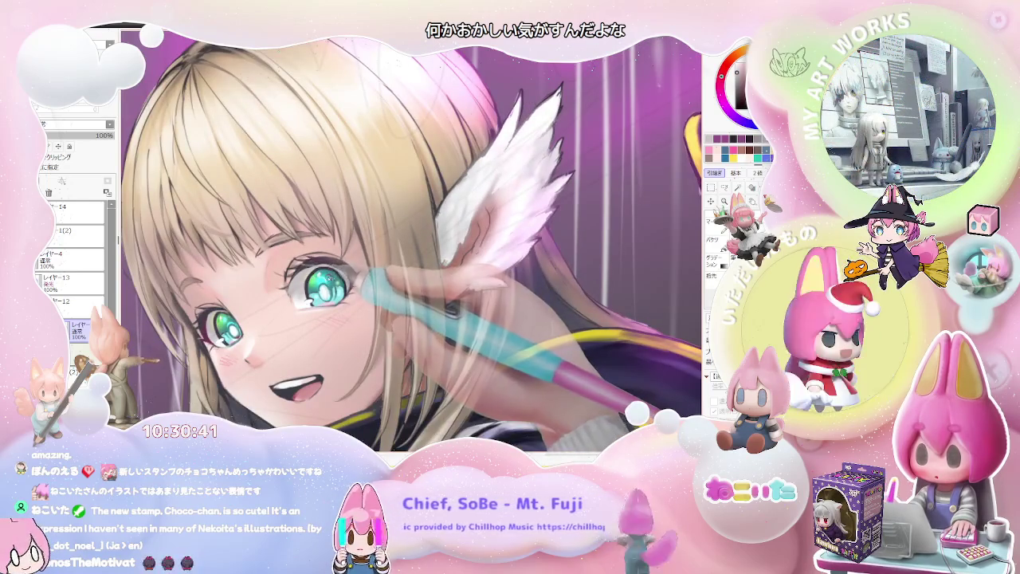
{"action": "key", "text": "bracketleft"}
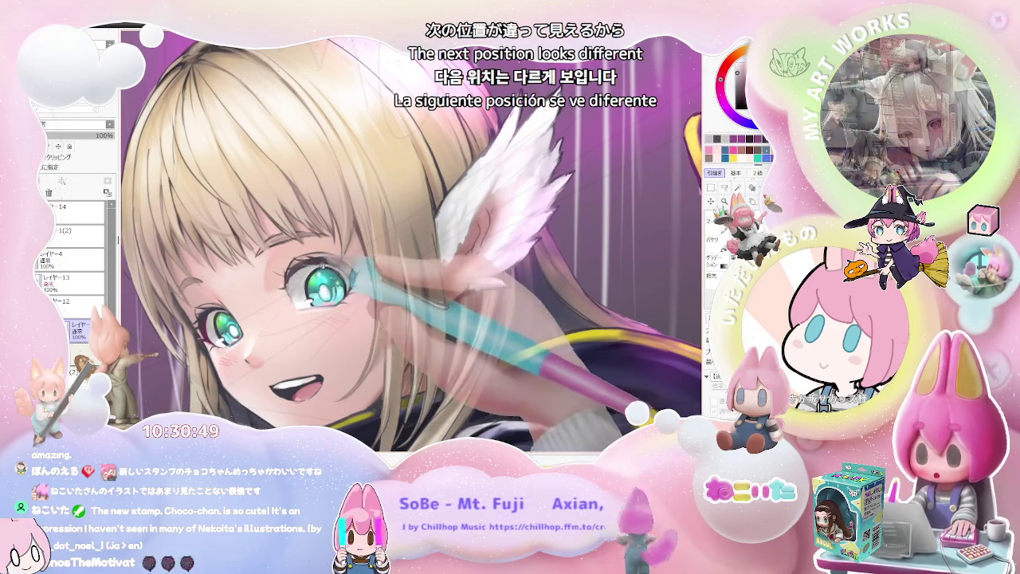
{"action": "key", "text": "h"}
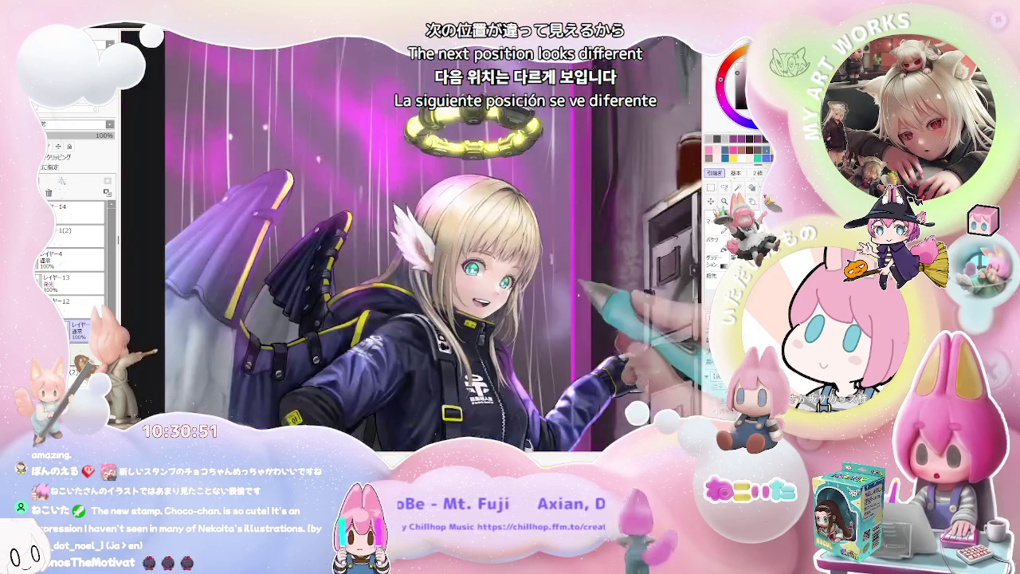
{"action": "key", "text": "minus"}
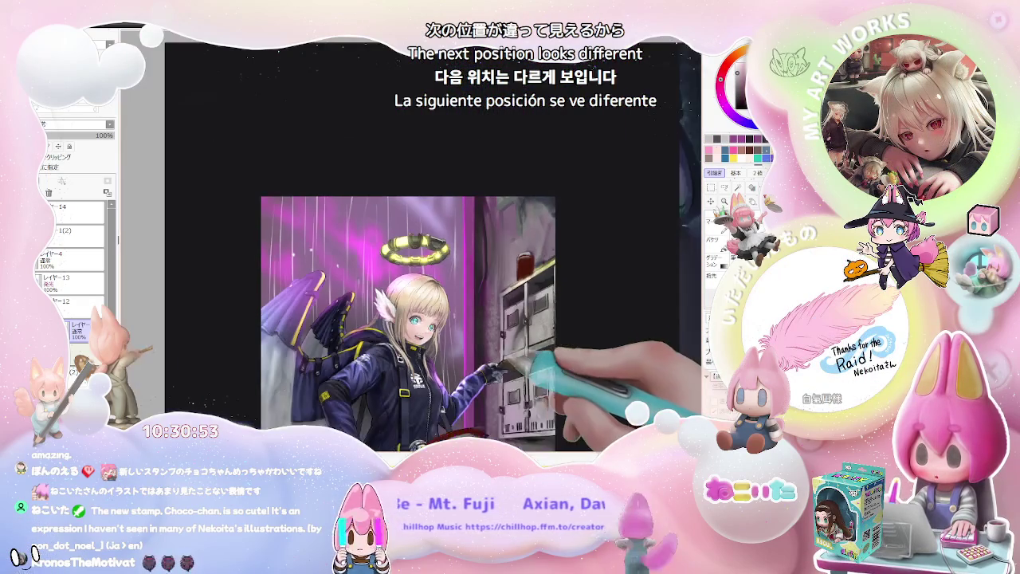
Step: Rotate and zoom onto the lower mailbox doors and ink crisper panel outlines and hinges
{"action": "mouse_move", "coordinate": [487, 366]}
{"action": "left_mouse_down"}
{"action": "mouse_move", "coordinate": [355, 318]}
{"action": "mouse_move", "coordinate": [371, 263]}
{"action": "mouse_move", "coordinate": [371, 309]}
{"action": "mouse_move", "coordinate": [267, 351]}
{"action": "left_mouse_up"}
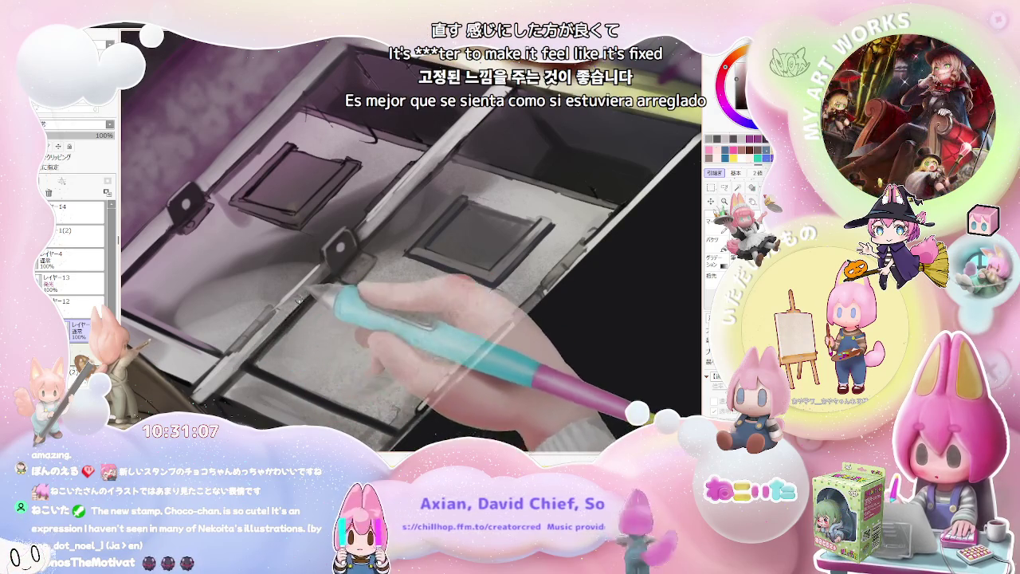
{"action": "scroll", "coordinate": [255, 342], "scroll_direction": "up", "scroll_amount": 1}
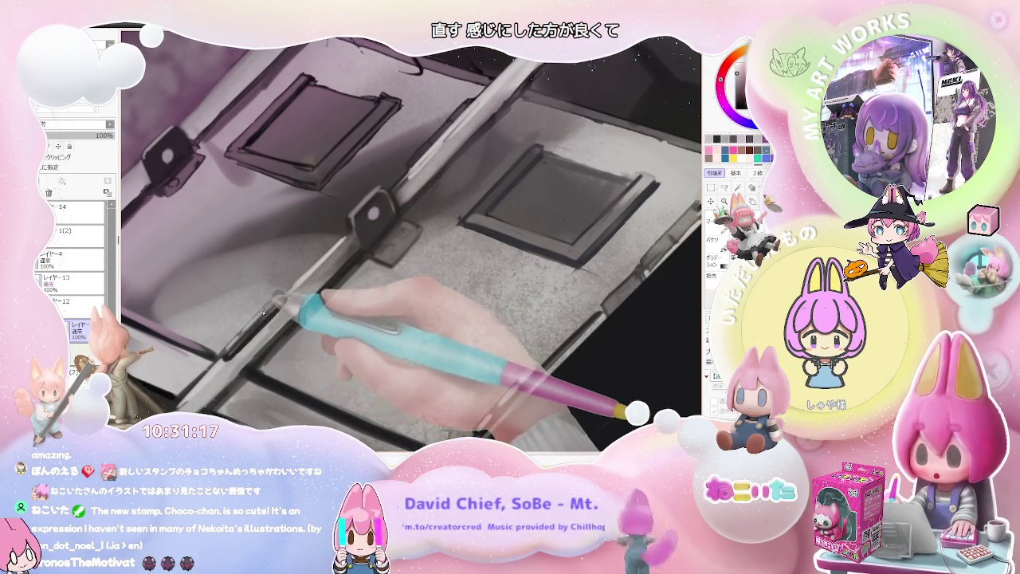
{"action": "scroll", "coordinate": [263, 312], "scroll_direction": "down", "scroll_amount": 2}
{"action": "scroll", "coordinate": [331, 331], "scroll_direction": "down", "scroll_amount": 2}
{"action": "left_click_drag", "start_coordinate": [365, 323], "coordinate": [342, 335]}
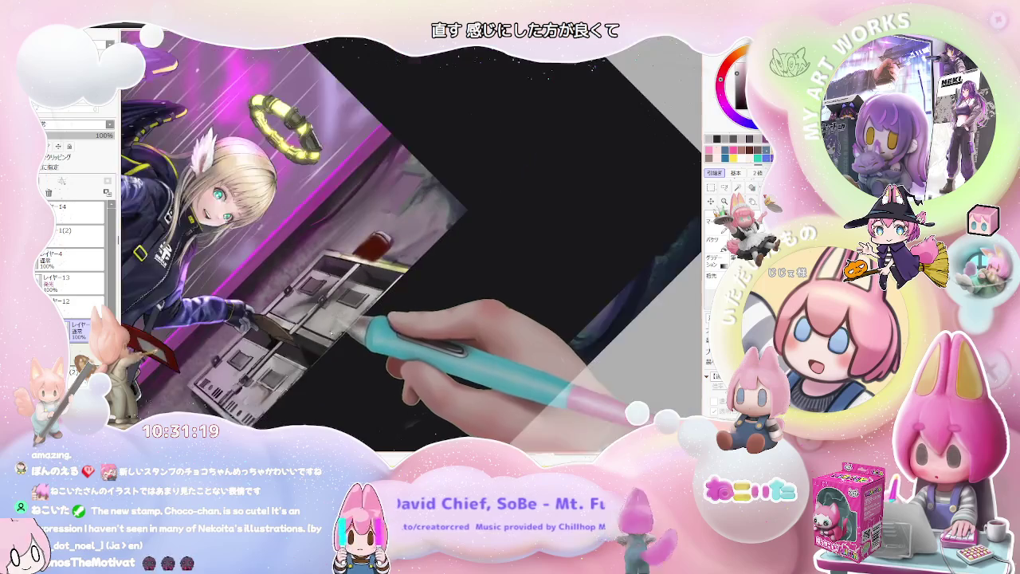
{"action": "scroll", "coordinate": [342, 335], "scroll_direction": "up", "scroll_amount": 2}
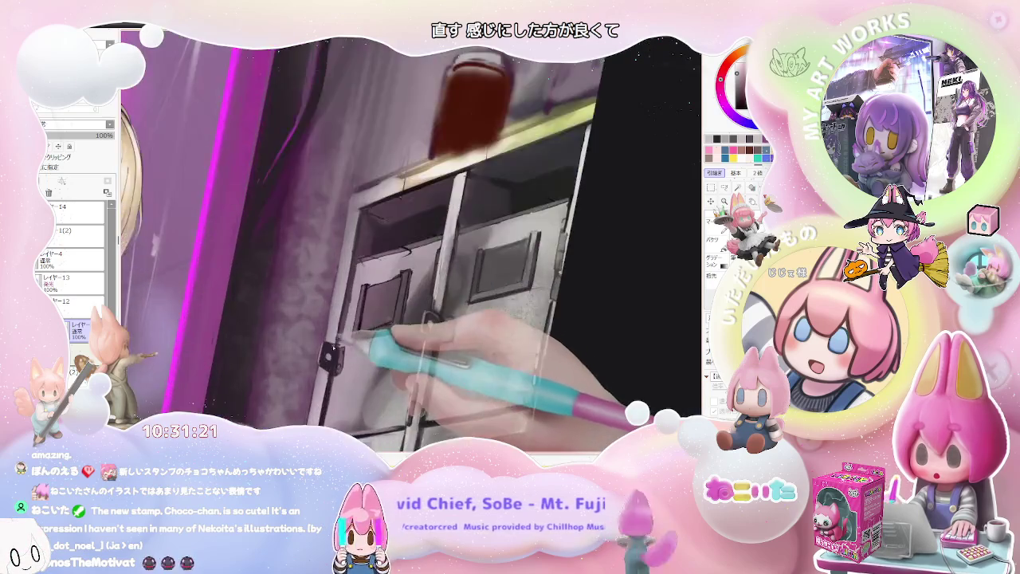
{"action": "scroll", "coordinate": [343, 335], "scroll_direction": "up", "scroll_amount": 2}
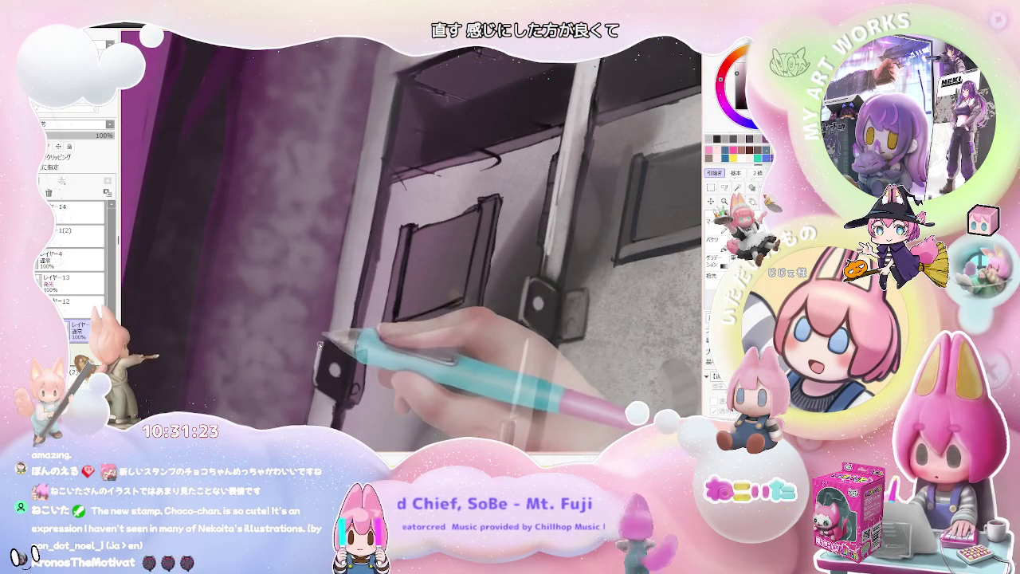
{"action": "left_click_drag", "start_coordinate": [317, 346], "coordinate": [303, 327]}
{"action": "scroll", "coordinate": [303, 323], "scroll_direction": "up", "scroll_amount": 2}
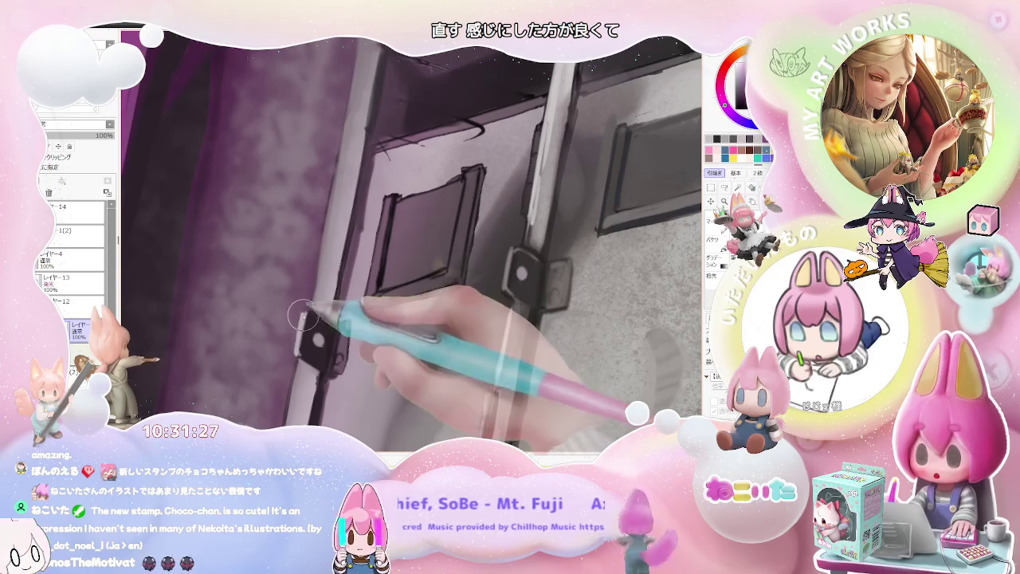
{"action": "mouse_move", "coordinate": [291, 313]}
{"action": "left_mouse_down"}
{"action": "mouse_move", "coordinate": [168, 275]}
{"action": "mouse_move", "coordinate": [249, 314]}
{"action": "mouse_move", "coordinate": [216, 240]}
{"action": "mouse_move", "coordinate": [252, 302]}
{"action": "left_mouse_up"}
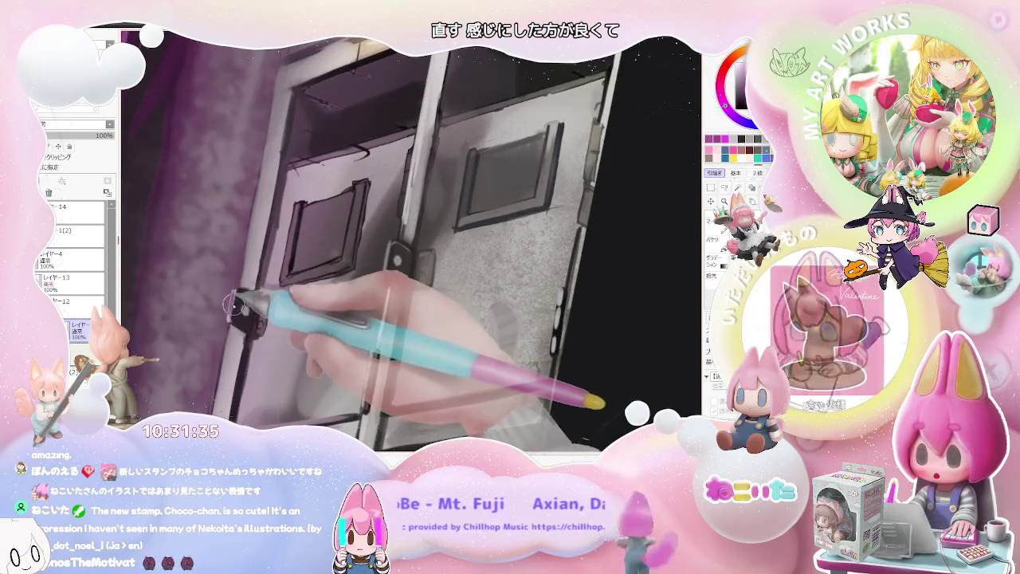
{"action": "left_click_drag", "start_coordinate": [236, 292], "coordinate": [252, 231]}
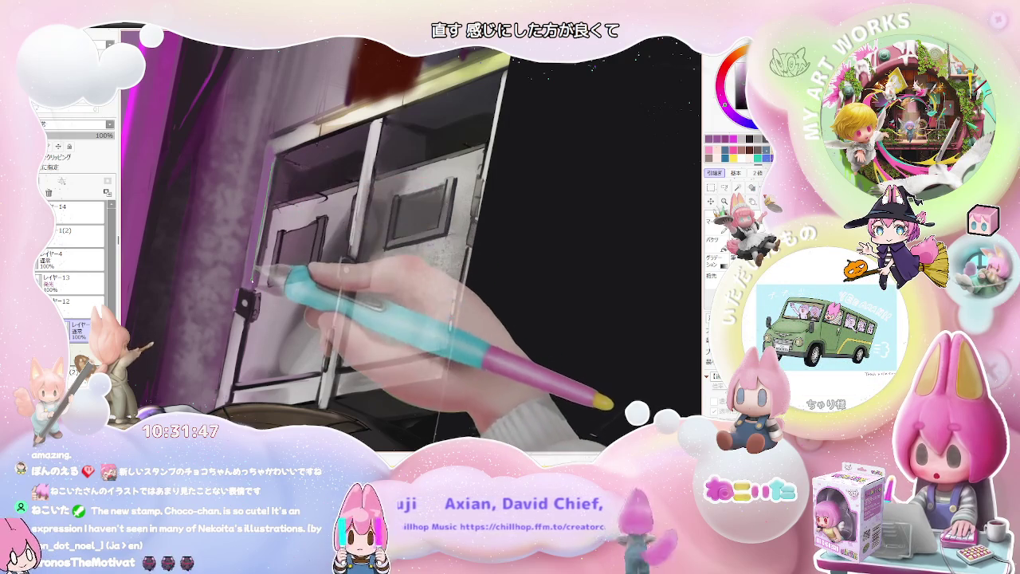
{"action": "scroll", "coordinate": [263, 259], "scroll_direction": "down", "scroll_amount": 3}
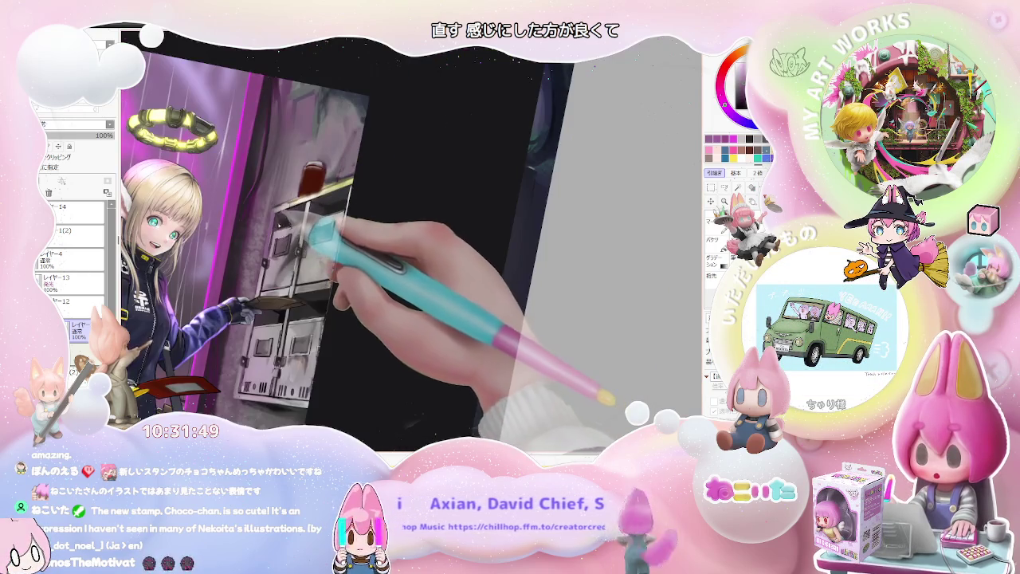
Step: Zoom around the mailbox doors, painting dark square inset panels and metal hinge brackets
{"action": "key", "text": "Delete"}
{"action": "scroll", "coordinate": [325, 200], "scroll_direction": "up", "scroll_amount": 2}
{"action": "scroll", "coordinate": [287, 223], "scroll_direction": "up", "scroll_amount": 2}
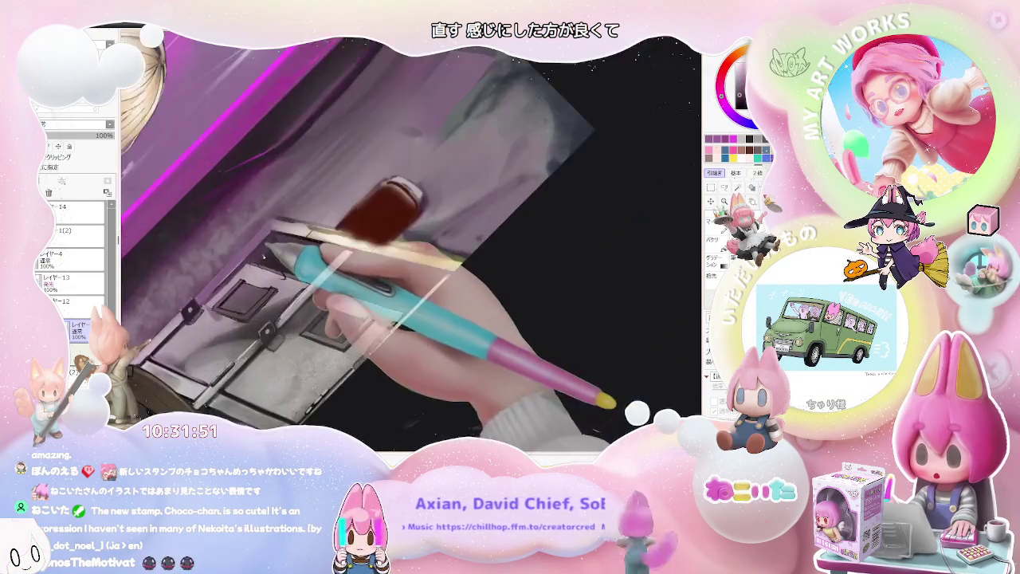
{"action": "scroll", "coordinate": [249, 251], "scroll_direction": "up", "scroll_amount": 2}
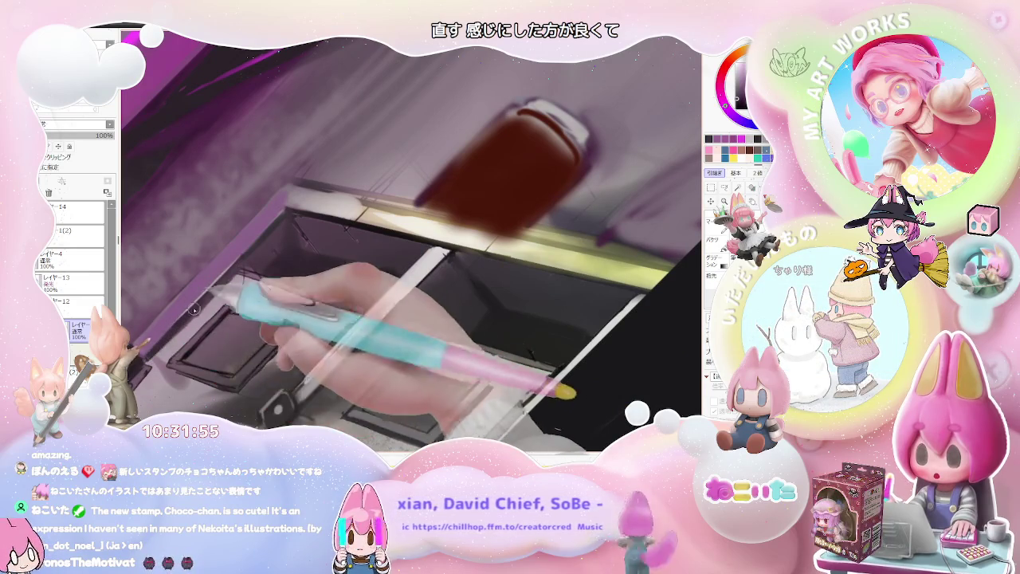
{"action": "scroll", "coordinate": [244, 256], "scroll_direction": "down", "scroll_amount": 3}
{"action": "scroll", "coordinate": [245, 256], "scroll_direction": "down", "scroll_amount": 3}
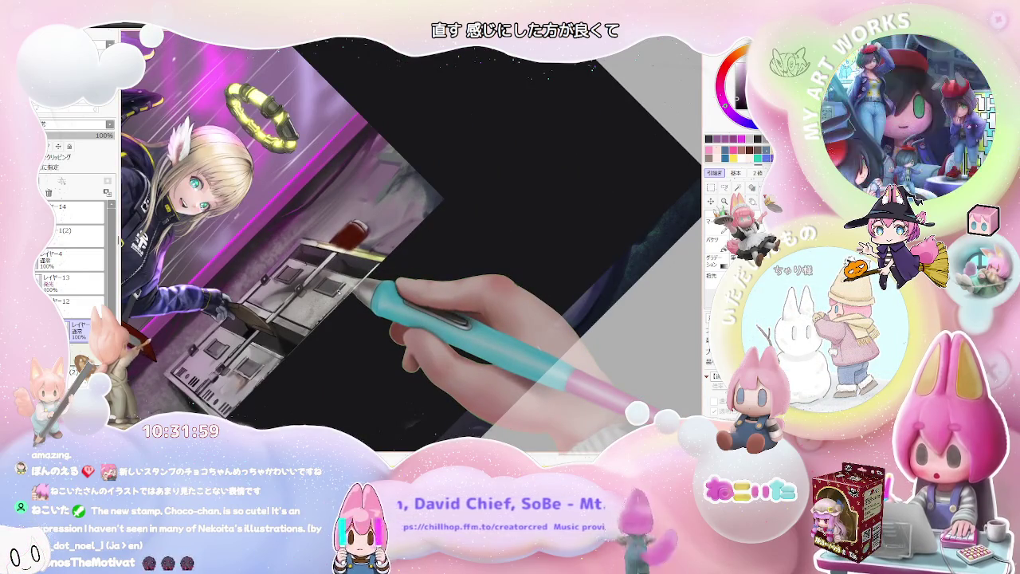
{"action": "scroll", "coordinate": [411, 244], "scroll_direction": "up", "scroll_amount": 3}
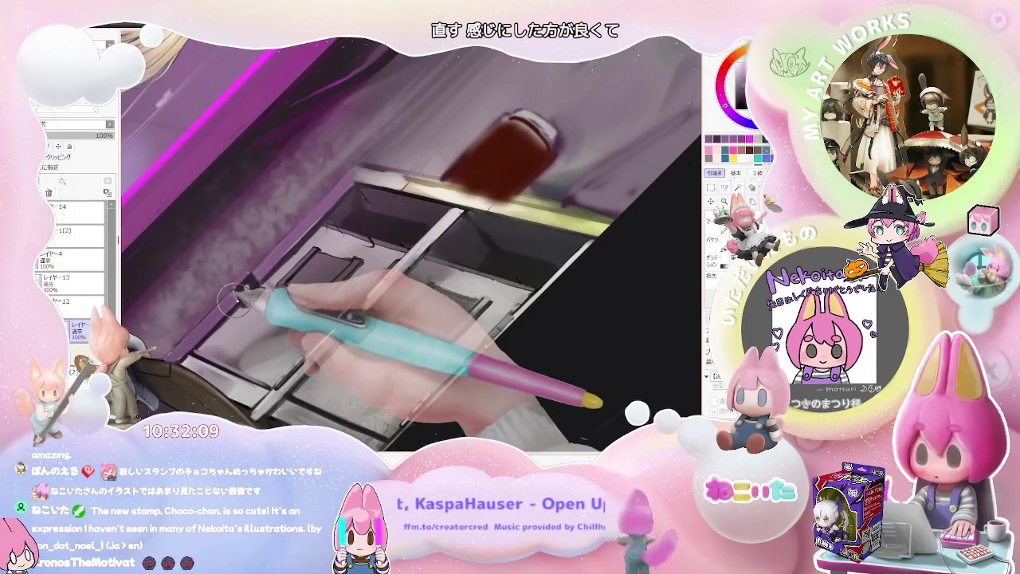
{"action": "scroll", "coordinate": [230, 306], "scroll_direction": "down", "scroll_amount": 5}
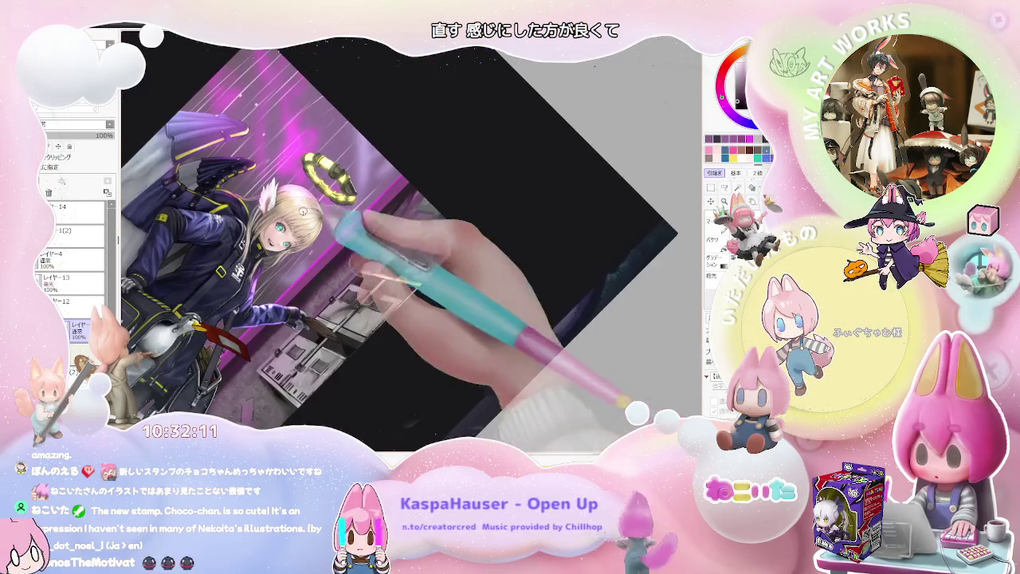
{"action": "scroll", "coordinate": [319, 255], "scroll_direction": "up", "scroll_amount": 2}
{"action": "scroll", "coordinate": [279, 277], "scroll_direction": "up", "scroll_amount": 3}
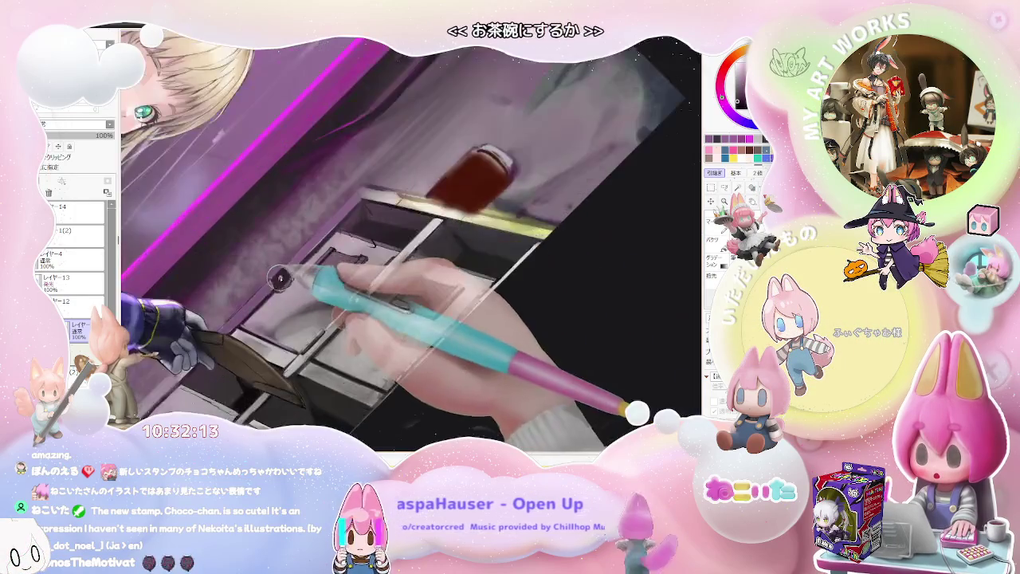
{"action": "scroll", "coordinate": [279, 278], "scroll_direction": "up", "scroll_amount": 2}
{"action": "scroll", "coordinate": [264, 291], "scroll_direction": "up", "scroll_amount": 2}
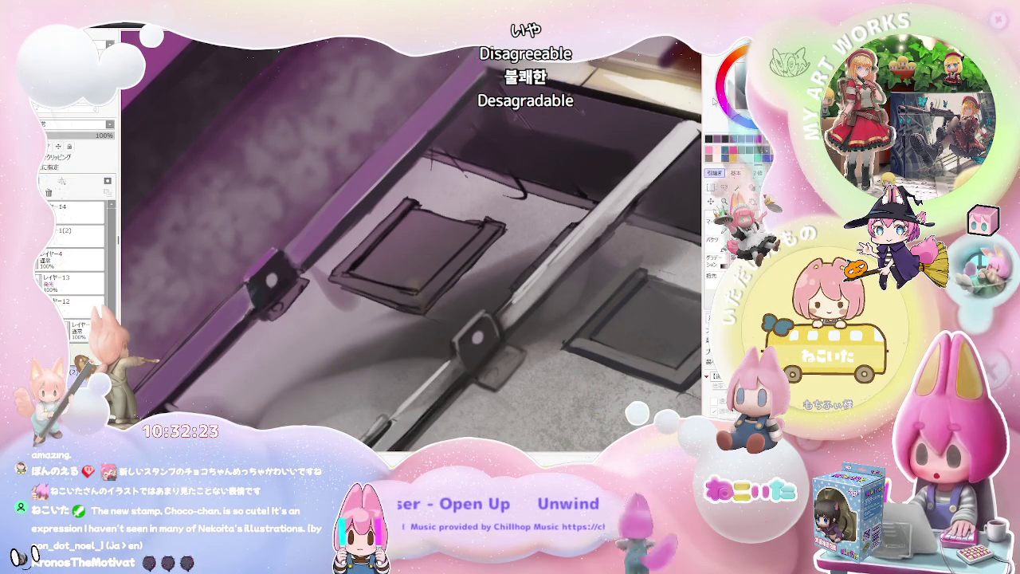
{"action": "scroll", "coordinate": [255, 289], "scroll_direction": "up", "scroll_amount": 2}
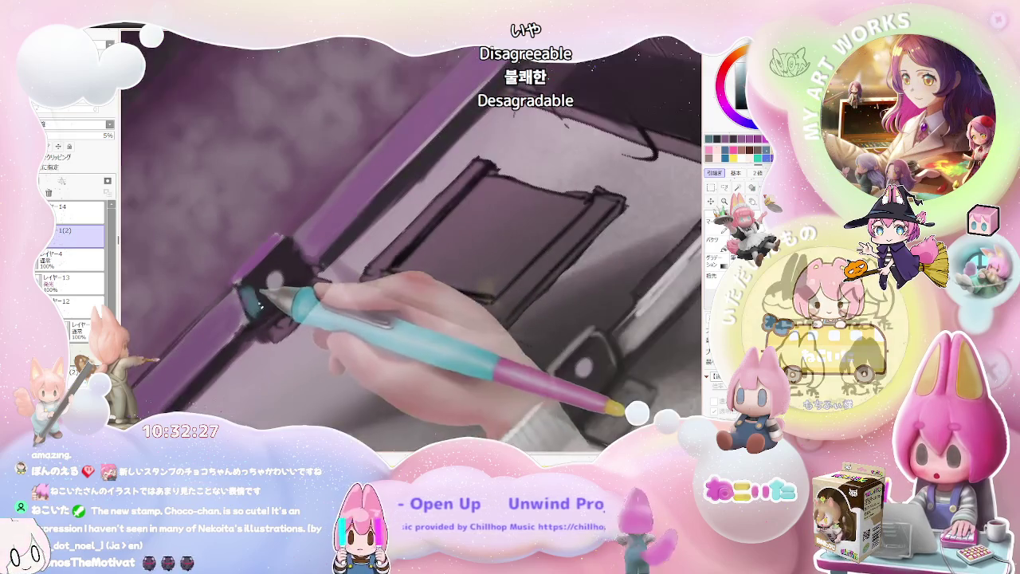
{"action": "scroll", "coordinate": [253, 297], "scroll_direction": "down", "scroll_amount": 1}
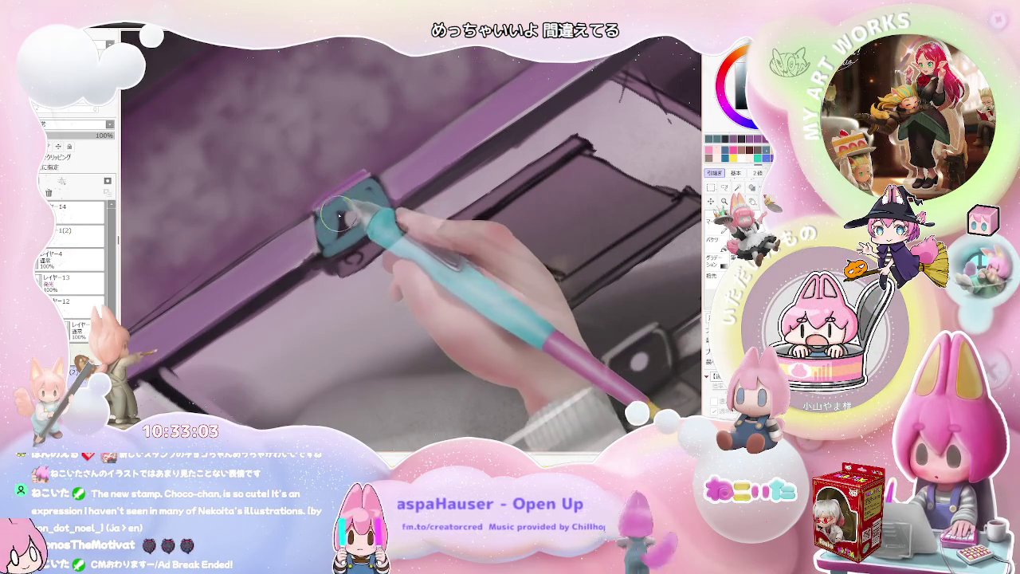
{"action": "scroll", "coordinate": [378, 207], "scroll_direction": "down", "scroll_amount": 1}
{"action": "scroll", "coordinate": [378, 210], "scroll_direction": "down", "scroll_amount": 2}
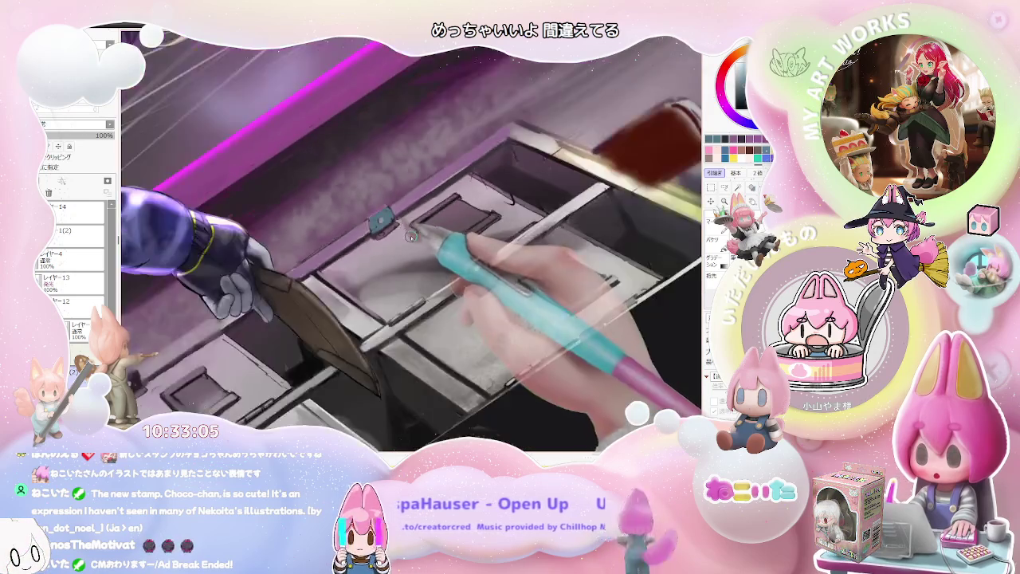
{"action": "scroll", "coordinate": [360, 268], "scroll_direction": "down", "scroll_amount": 2}
{"action": "scroll", "coordinate": [335, 319], "scroll_direction": "down", "scroll_amount": 1}
{"action": "scroll", "coordinate": [332, 326], "scroll_direction": "down", "scroll_amount": 1}
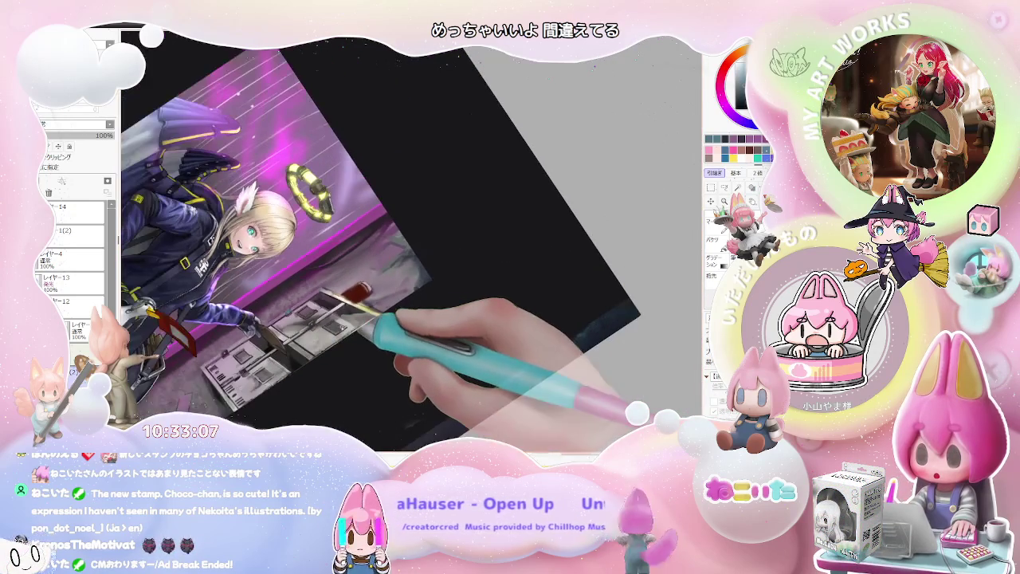
{"action": "scroll", "coordinate": [335, 311], "scroll_direction": "up", "scroll_amount": 1}
{"action": "scroll", "coordinate": [334, 311], "scroll_direction": "up", "scroll_amount": 2}
{"action": "scroll", "coordinate": [335, 311], "scroll_direction": "up", "scroll_amount": 2}
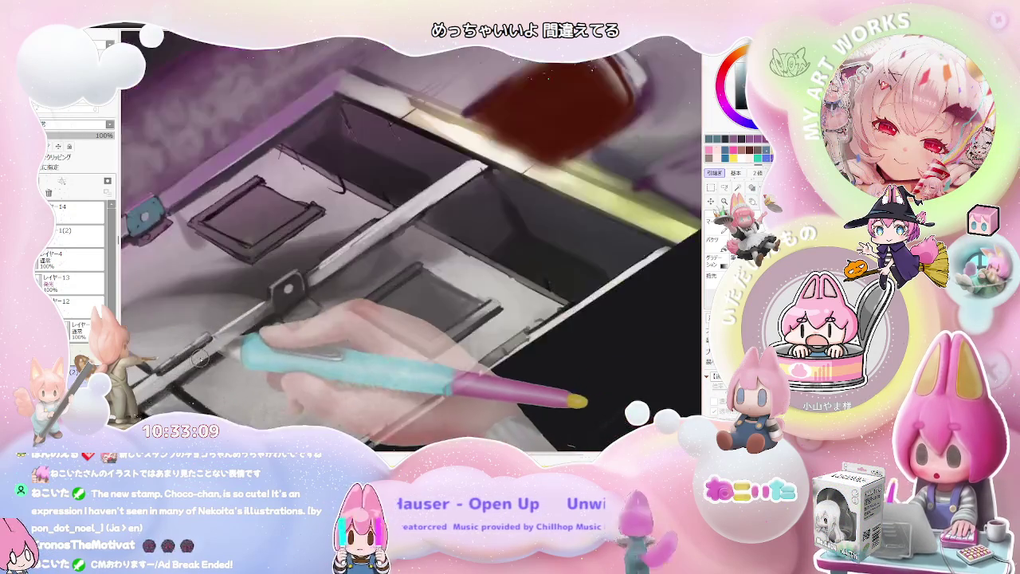
{"action": "scroll", "coordinate": [335, 311], "scroll_direction": "up", "scroll_amount": 1}
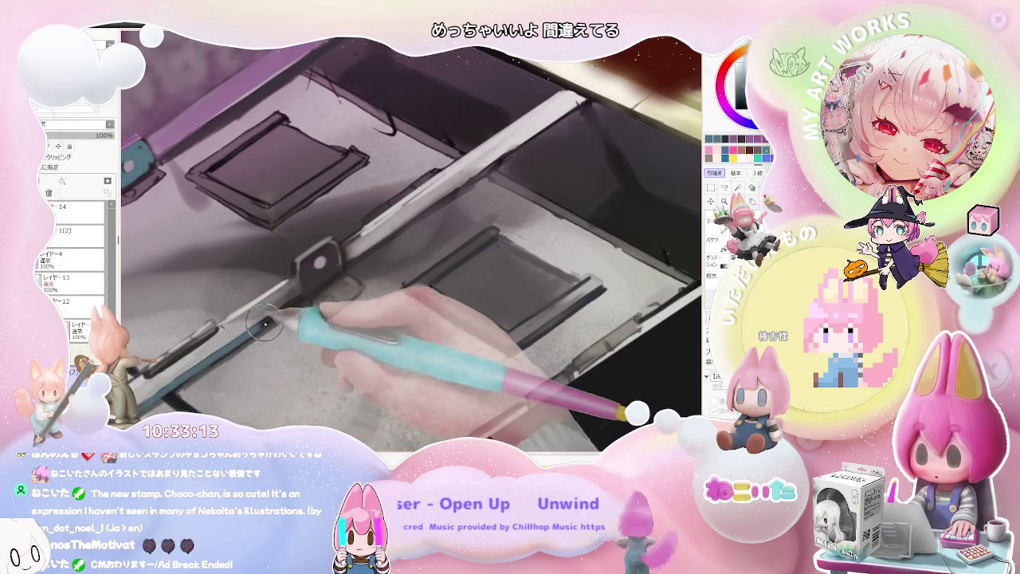
{"action": "scroll", "coordinate": [297, 297], "scroll_direction": "down", "scroll_amount": 2}
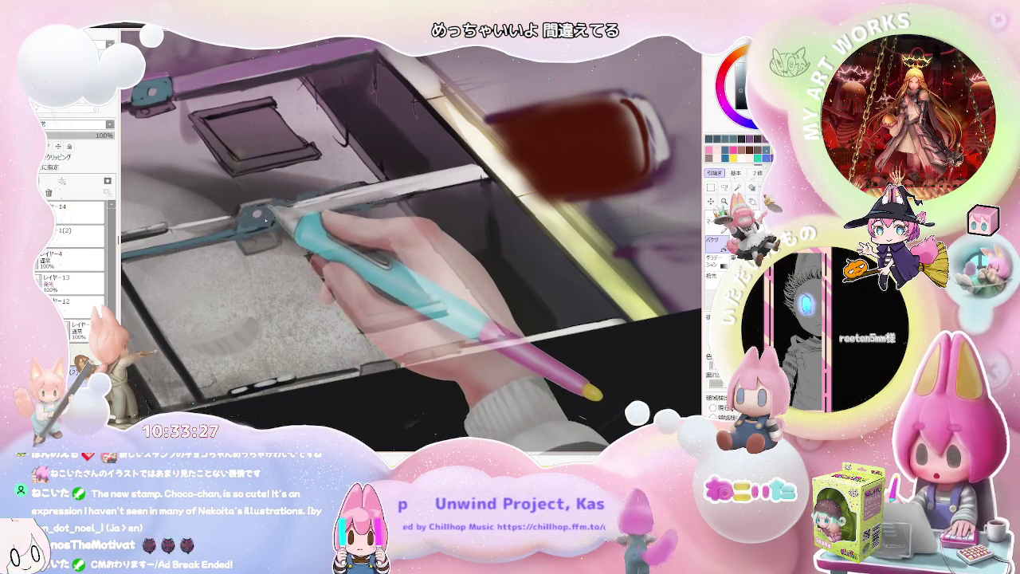
Step: Enlarge the brush, rotate onto the drawer by the red jar, and shade its top inner edge
{"action": "key", "text": "bracketleft"}
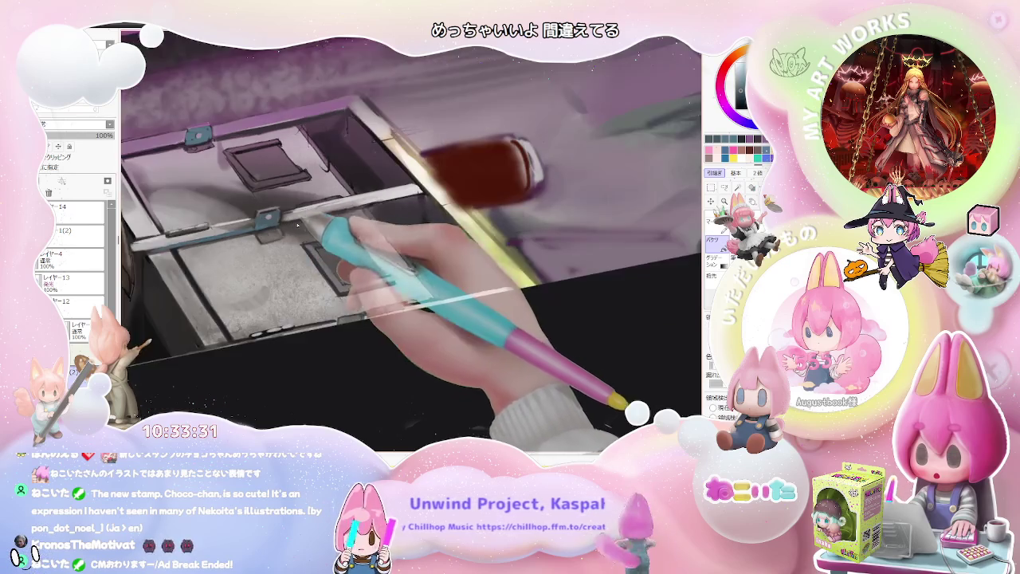
{"action": "left_click_drag", "start_coordinate": [271, 223], "coordinate": [406, 295]}
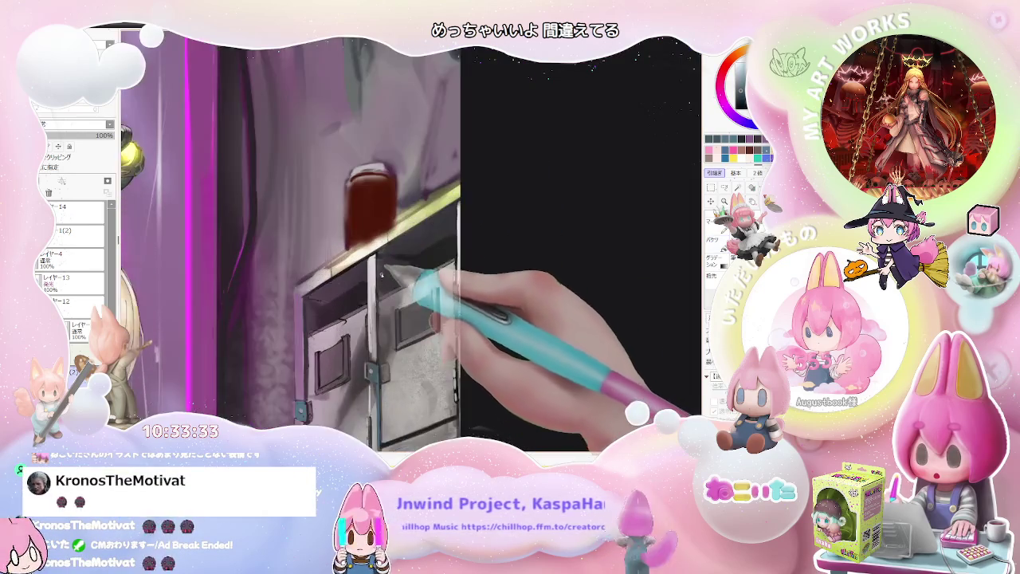
{"action": "left_click_drag", "start_coordinate": [406, 295], "coordinate": [375, 254]}
{"action": "scroll", "coordinate": [375, 254], "scroll_direction": "down", "scroll_amount": 1}
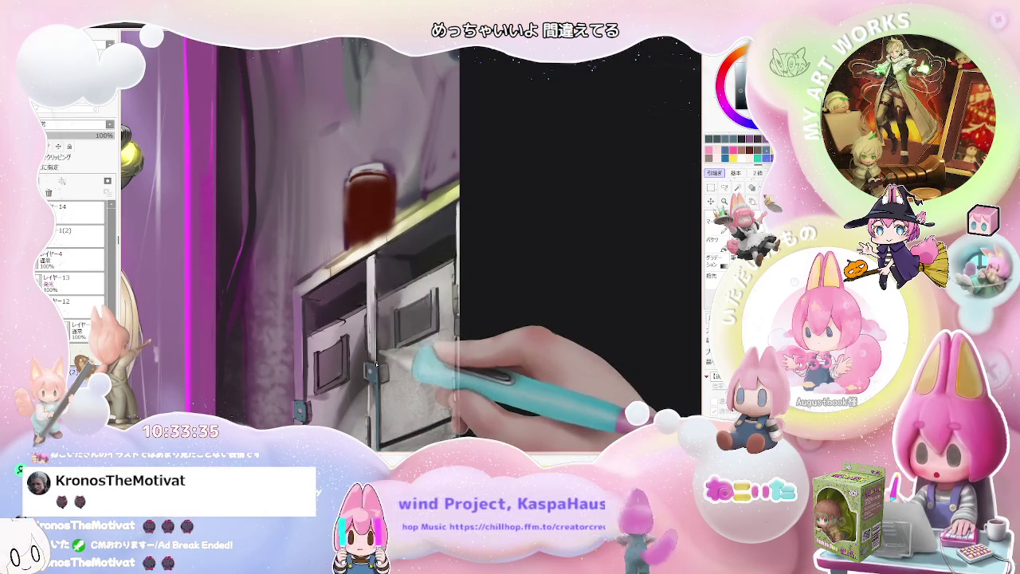
{"action": "scroll", "coordinate": [437, 335], "scroll_direction": "down", "scroll_amount": 1}
{"action": "mouse_move", "coordinate": [437, 335]}
{"action": "left_mouse_down"}
{"action": "mouse_move", "coordinate": [271, 243]}
{"action": "mouse_move", "coordinate": [341, 168]}
{"action": "mouse_move", "coordinate": [255, 231]}
{"action": "left_mouse_up"}
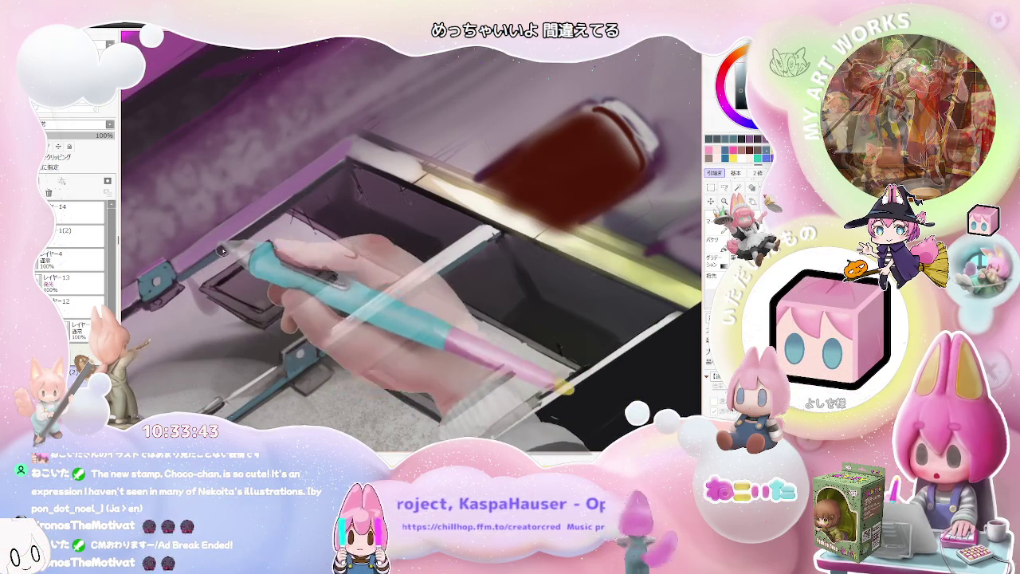
{"action": "left_click_drag", "start_coordinate": [311, 194], "coordinate": [334, 170]}
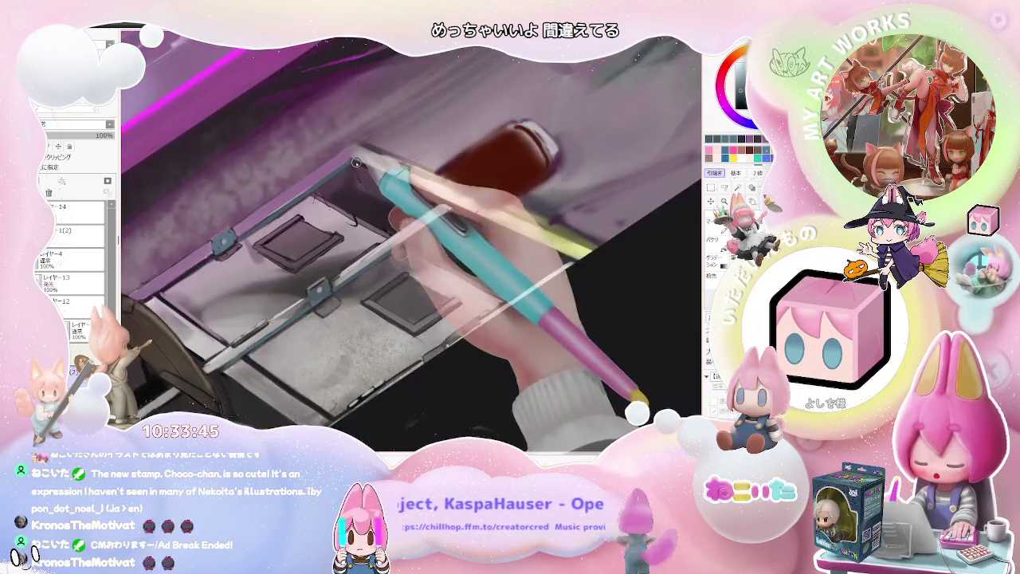
{"action": "scroll", "coordinate": [552, 288], "scroll_direction": "down", "scroll_amount": 4}
{"action": "scroll", "coordinate": [552, 288], "scroll_direction": "up", "scroll_amount": 4}
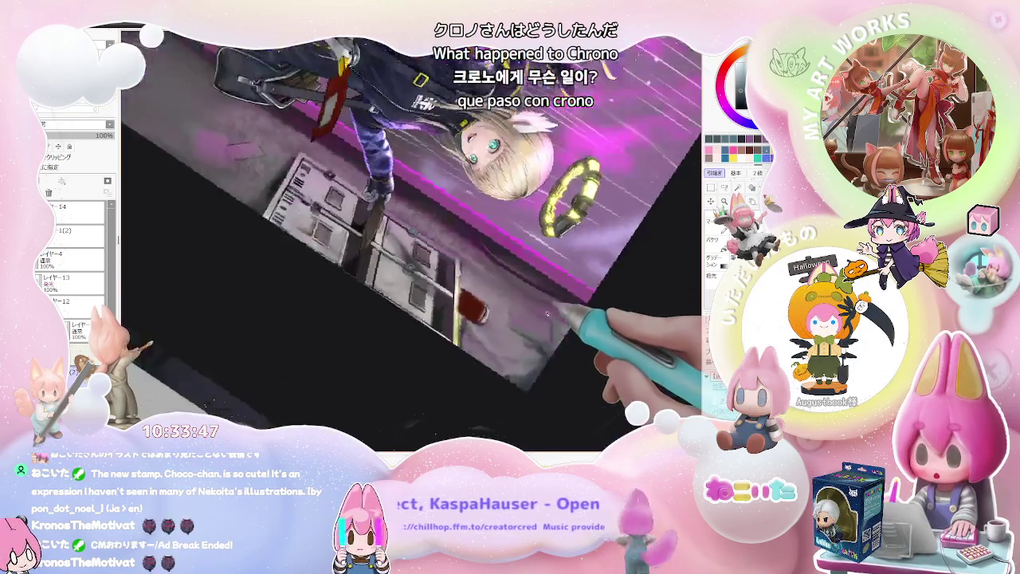
Step: Enlarge the brush to about 154, then zoom in and out to check the mailbox drawer
{"action": "scroll", "coordinate": [364, 266], "scroll_direction": "up", "scroll_amount": 1}
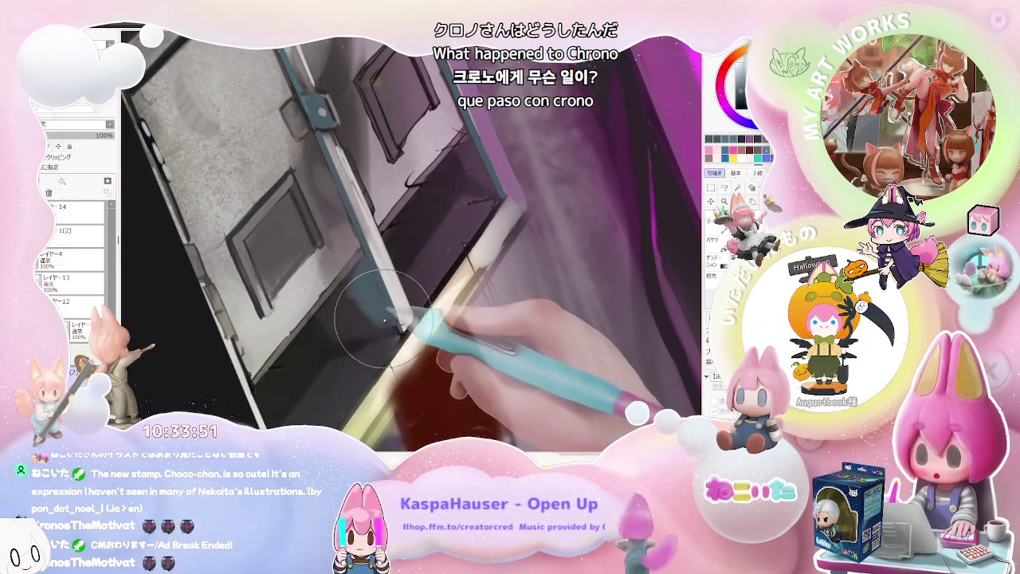
{"action": "left_click_drag", "start_coordinate": [384, 323], "coordinate": [351, 303]}
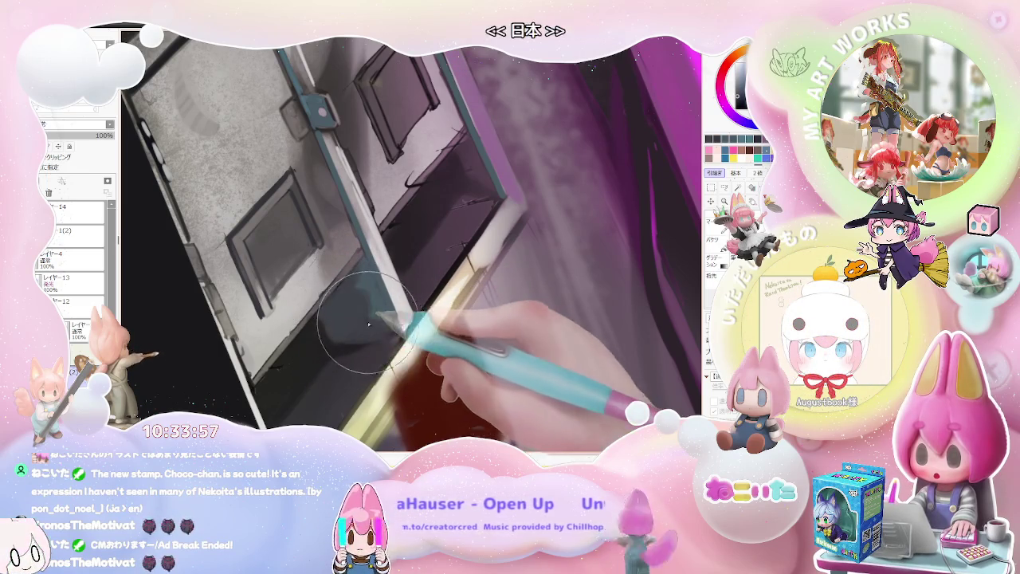
{"action": "key", "text": "ctrl+minus"}
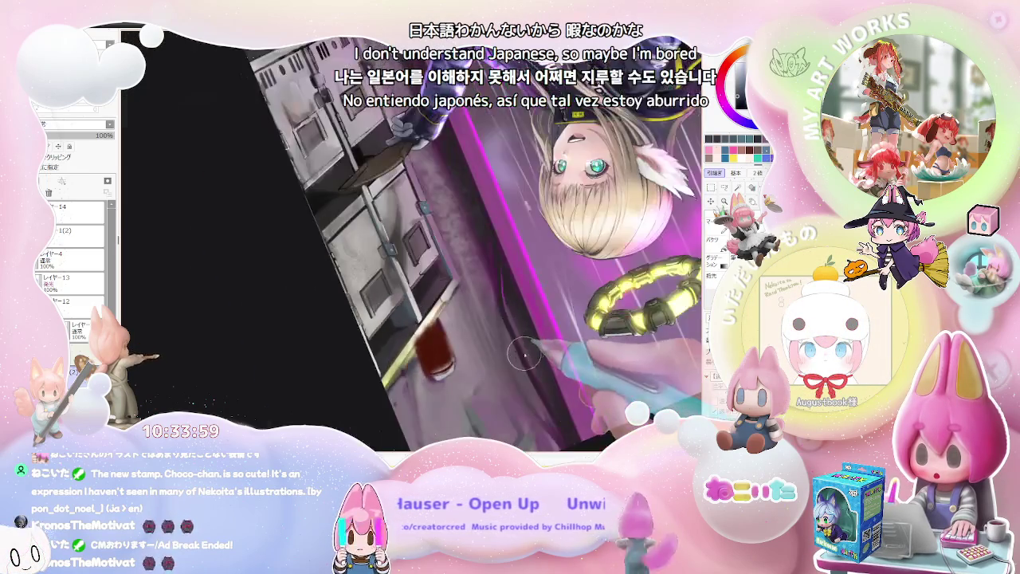
{"action": "key", "text": "ctrl+plus"}
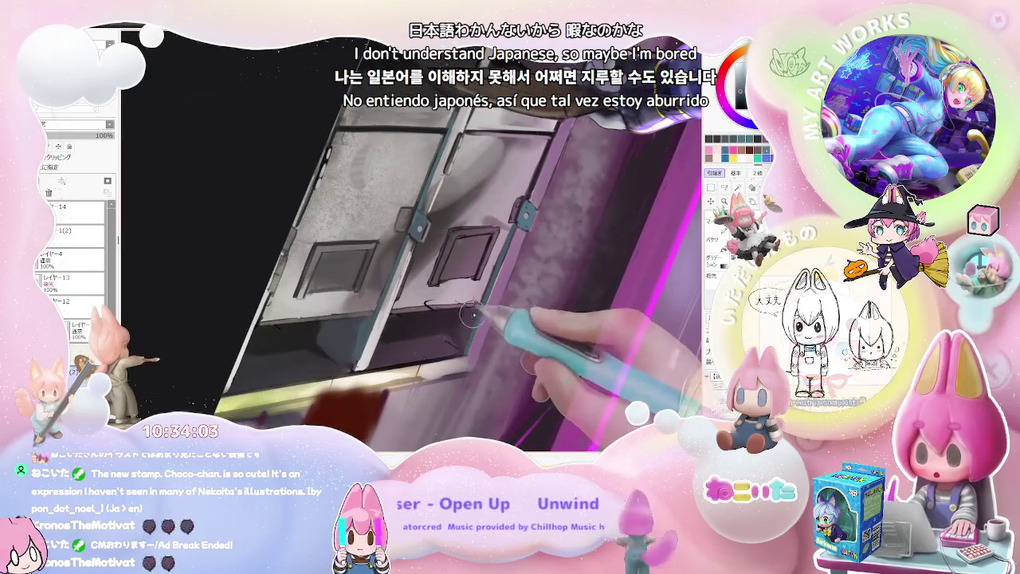
{"action": "key", "text": "ctrl+plus"}
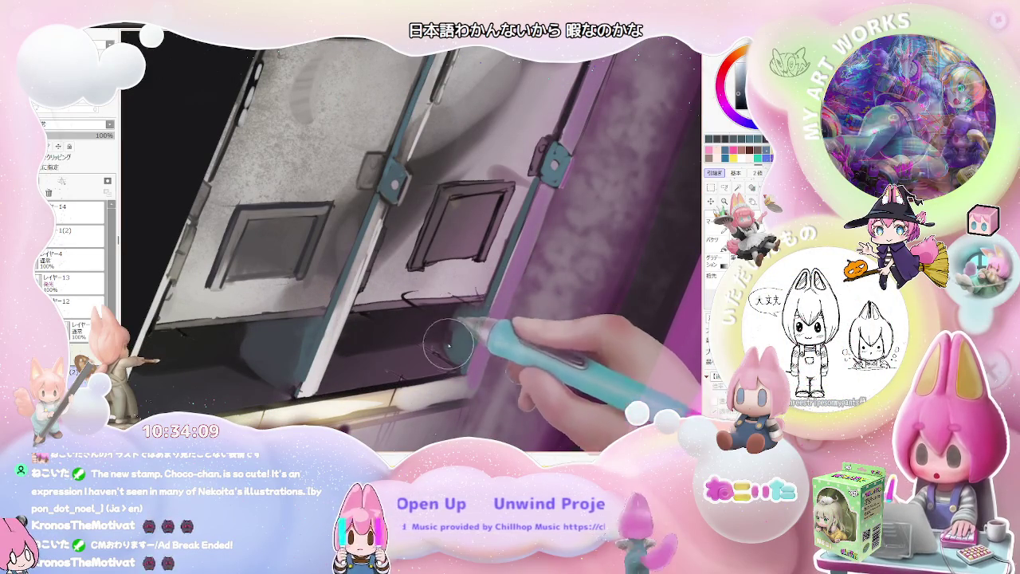
{"action": "key", "text": "ctrl+minus"}
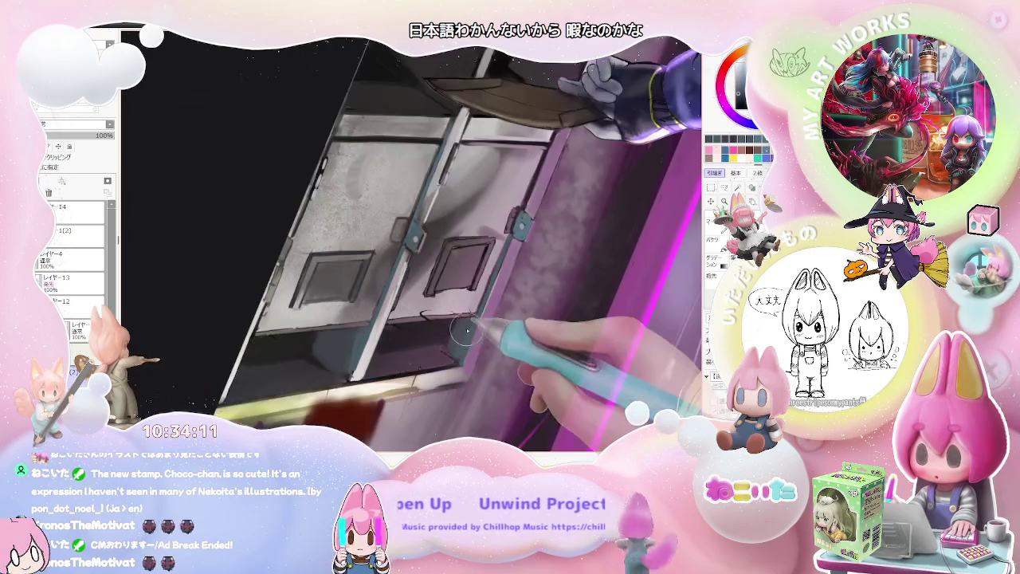
{"action": "key", "text": "ctrl+minus"}
{"action": "key", "text": "ctrl+minus"}
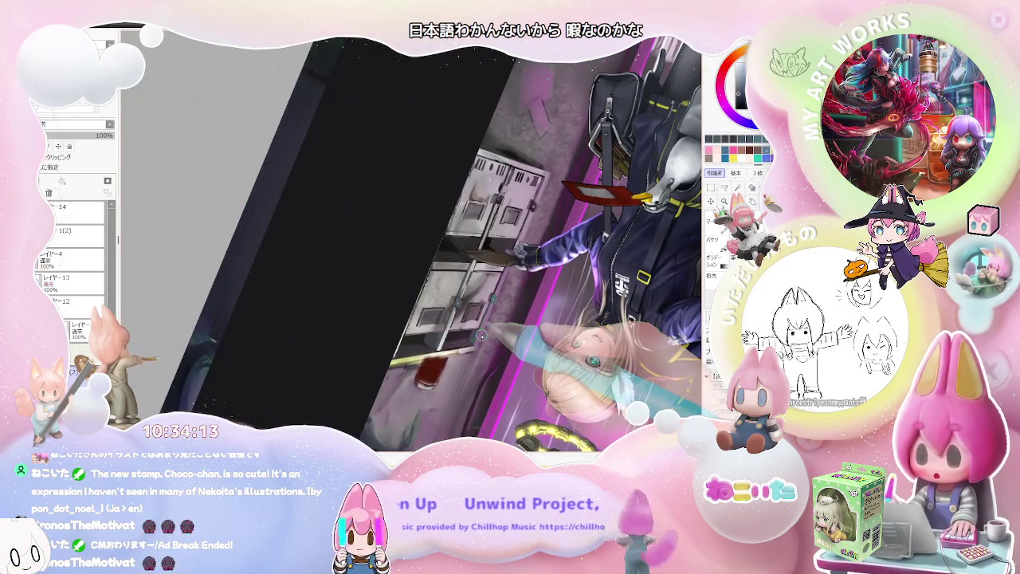
Step: Rotate, zoom and reposition the canvas view onto the lockers at the mailbox slot
{"action": "key", "text": "End"}
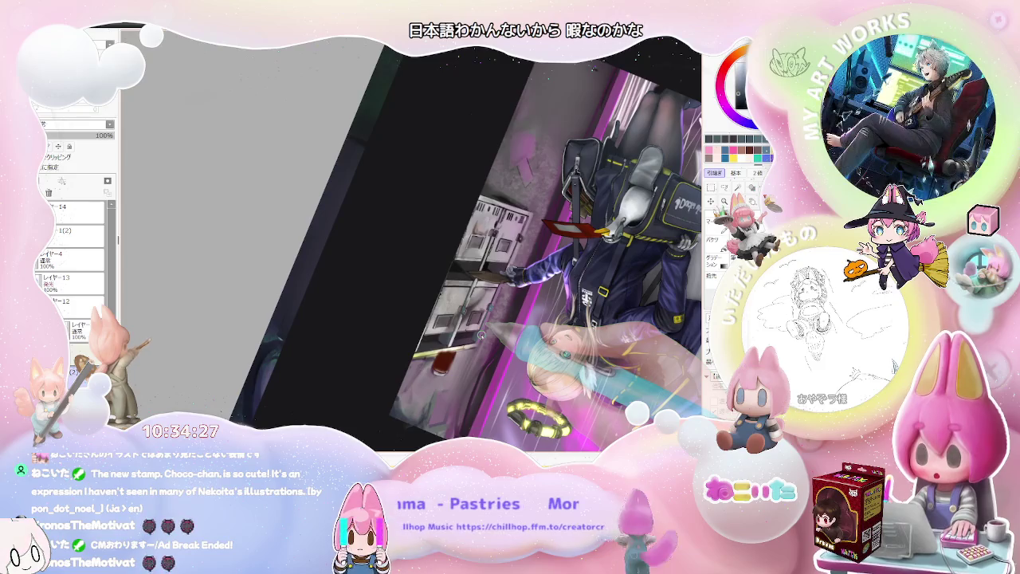
{"action": "scroll", "coordinate": [480, 335], "scroll_direction": "up", "scroll_amount": 2}
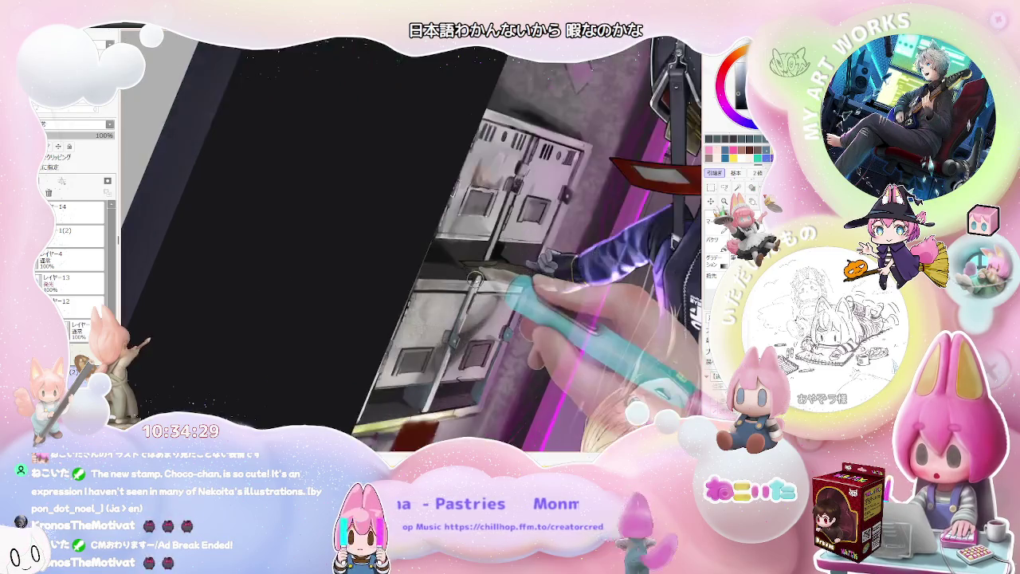
{"action": "scroll", "coordinate": [479, 311], "scroll_direction": "up", "scroll_amount": 2}
{"action": "scroll", "coordinate": [476, 287], "scroll_direction": "up", "scroll_amount": 2}
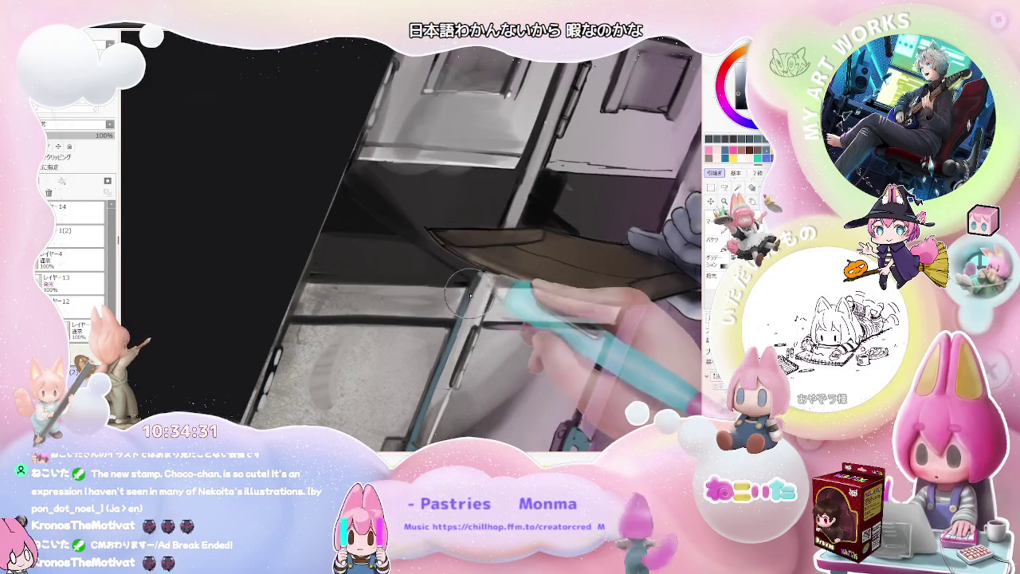
{"action": "mouse_move", "coordinate": [474, 279]}
{"action": "left_mouse_down"}
{"action": "mouse_move", "coordinate": [455, 339]}
{"action": "mouse_move", "coordinate": [462, 325]}
{"action": "left_mouse_up"}
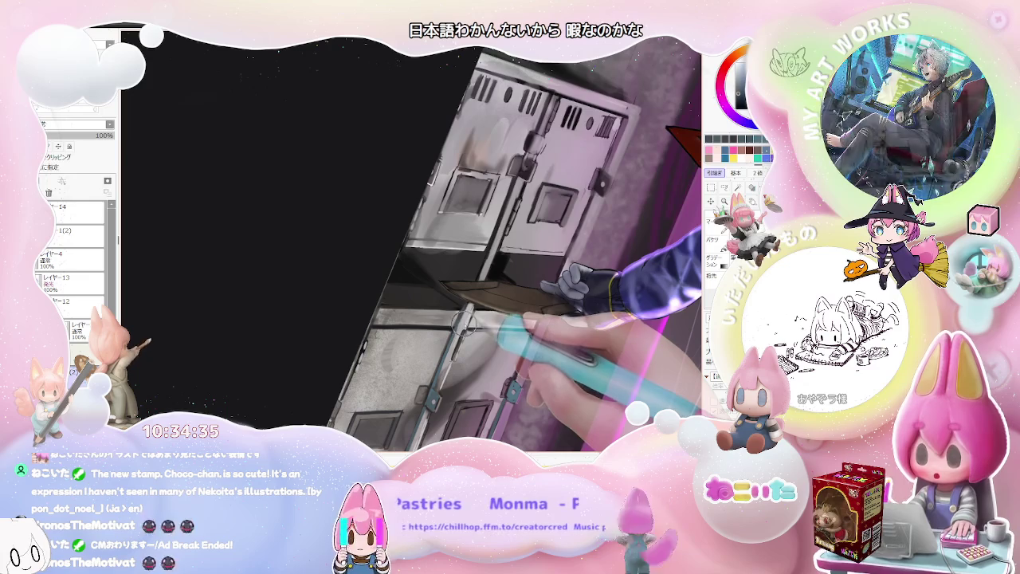
{"action": "left_click_drag", "start_coordinate": [471, 316], "coordinate": [422, 312]}
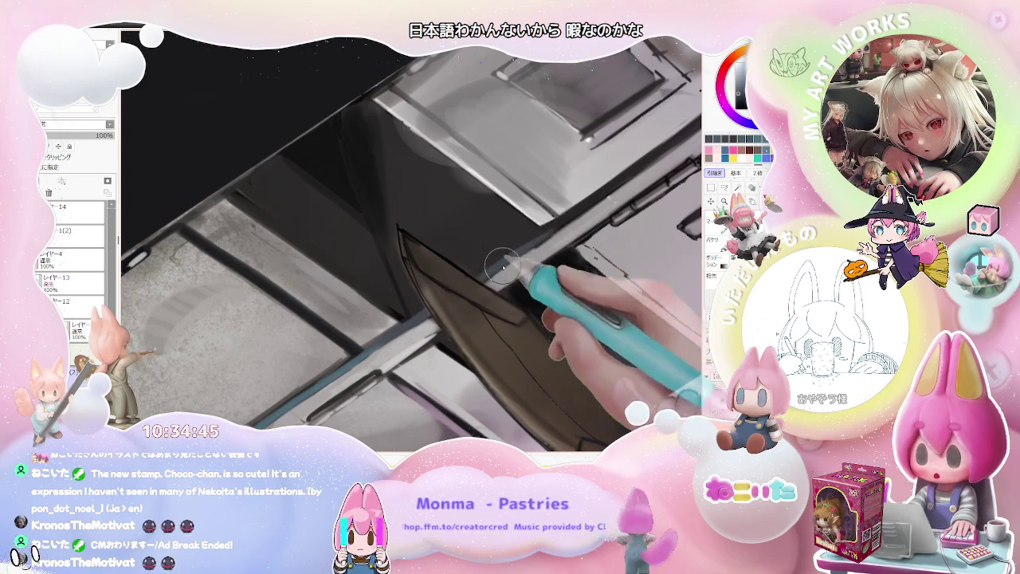
{"action": "key", "text": "Delete"}
{"action": "key", "text": "Page_Down"}
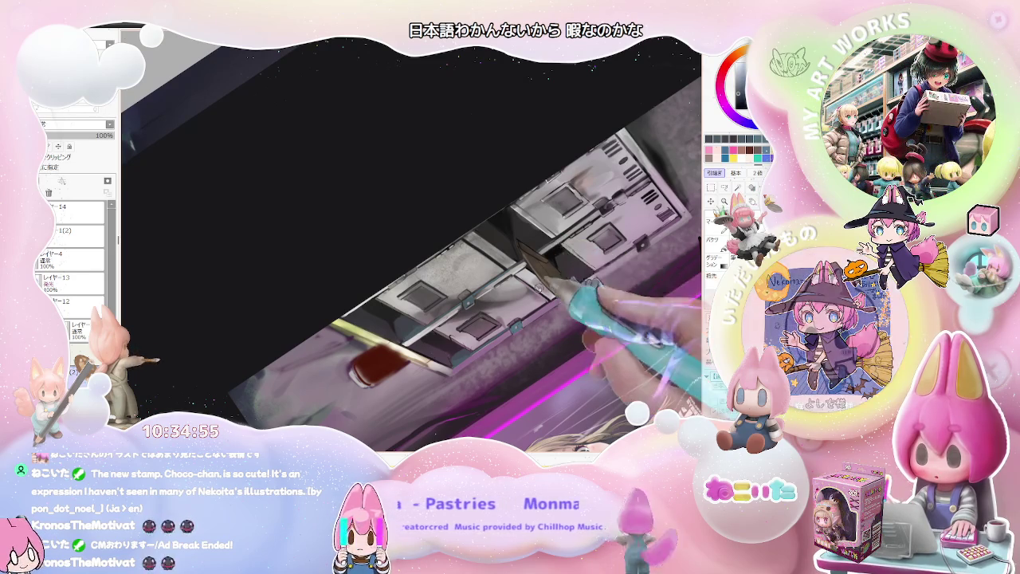
Step: Paint brown shading on the letter at the slot, then turn the view a quarter clockwise
{"action": "scroll", "coordinate": [542, 255], "scroll_direction": "up", "scroll_amount": 1}
{"action": "scroll", "coordinate": [512, 270], "scroll_direction": "up", "scroll_amount": 2}
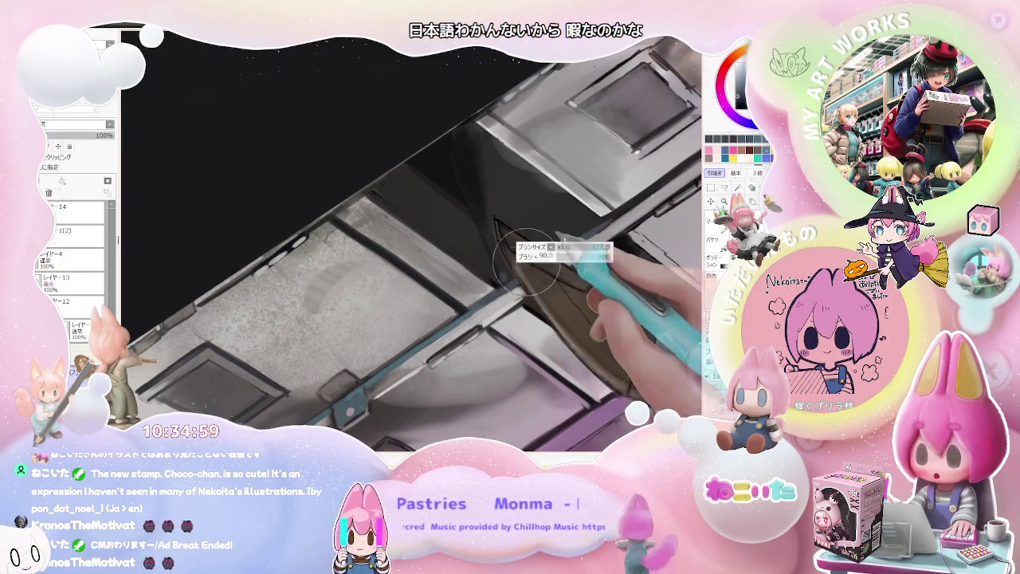
{"action": "left_click_drag", "start_coordinate": [511, 283], "coordinate": [568, 239]}
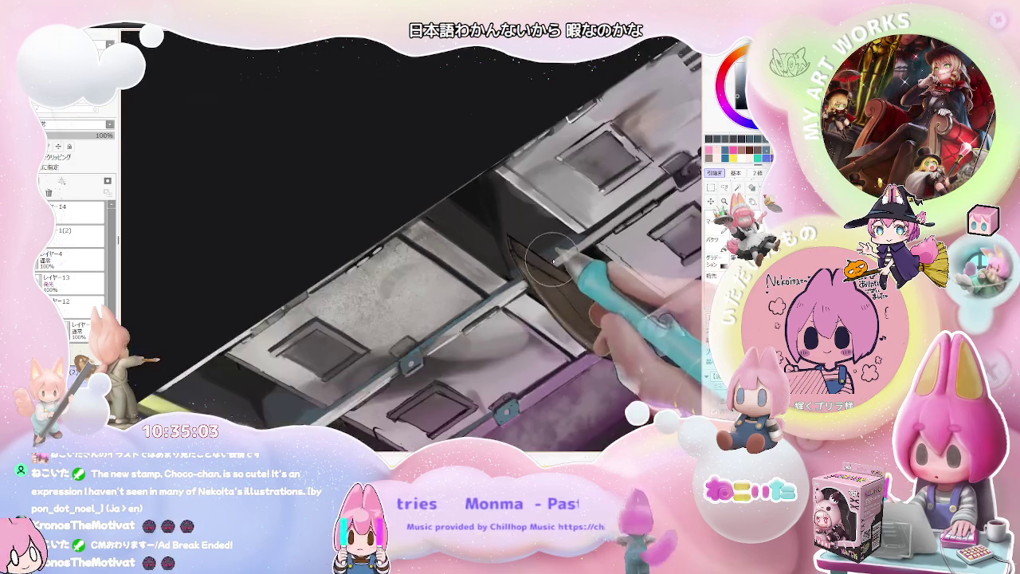
{"action": "scroll", "coordinate": [582, 235], "scroll_direction": "down", "scroll_amount": 5}
{"action": "key", "text": "End"}
{"action": "key", "text": "End"}
{"action": "key", "text": "End"}
{"action": "left_click_drag", "start_coordinate": [547, 294], "coordinate": [606, 239]}
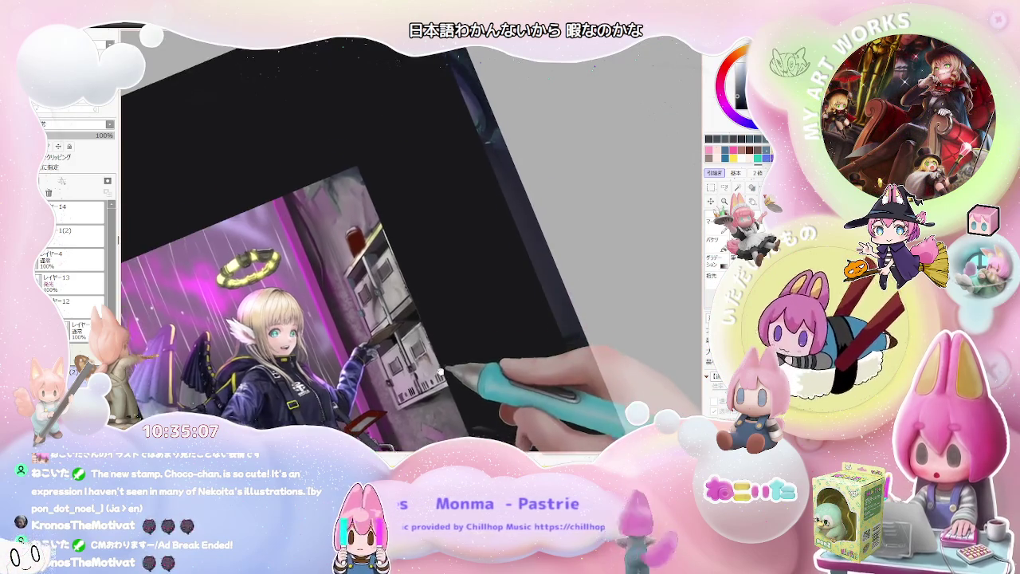
Step: Extend the letter's outline further up-right, then tilt the view the other way
{"action": "scroll", "coordinate": [315, 217], "scroll_direction": "up", "scroll_amount": 5}
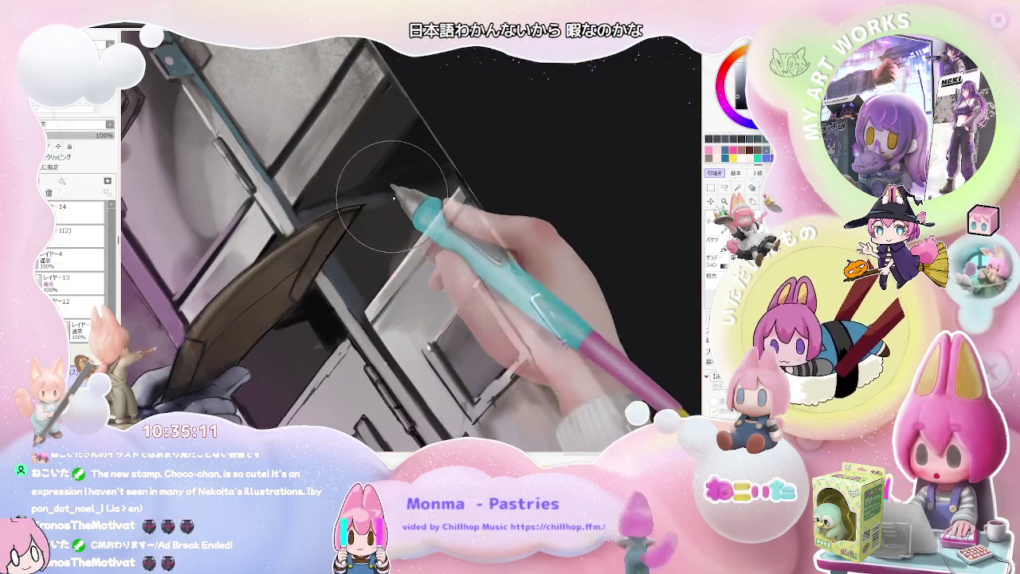
{"action": "mouse_move", "coordinate": [315, 217]}
{"action": "left_mouse_down"}
{"action": "mouse_move", "coordinate": [369, 224]}
{"action": "mouse_move", "coordinate": [390, 259]}
{"action": "left_mouse_up"}
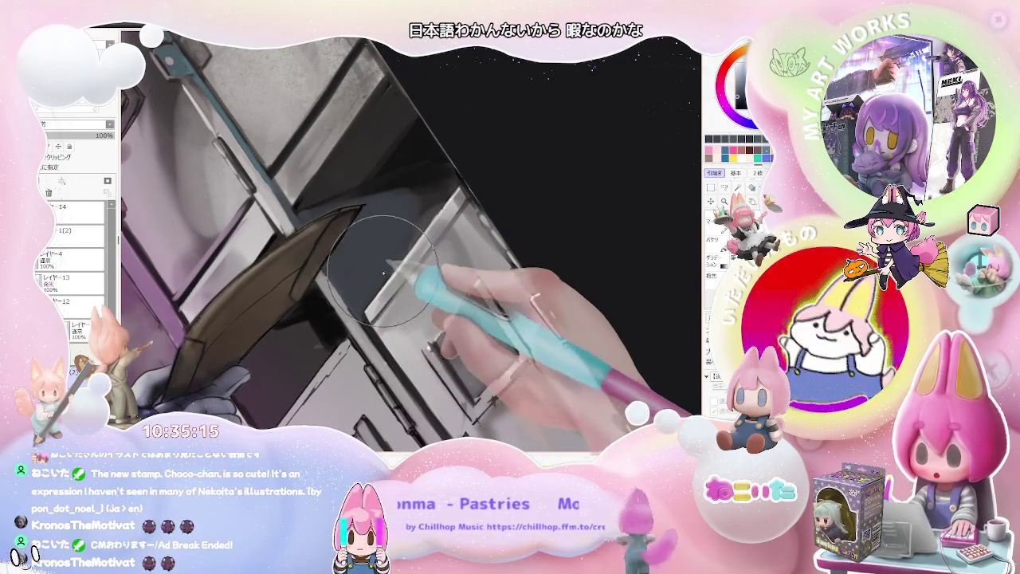
{"action": "scroll", "coordinate": [398, 251], "scroll_direction": "down", "scroll_amount": 3}
{"action": "scroll", "coordinate": [414, 235], "scroll_direction": "down", "scroll_amount": 3}
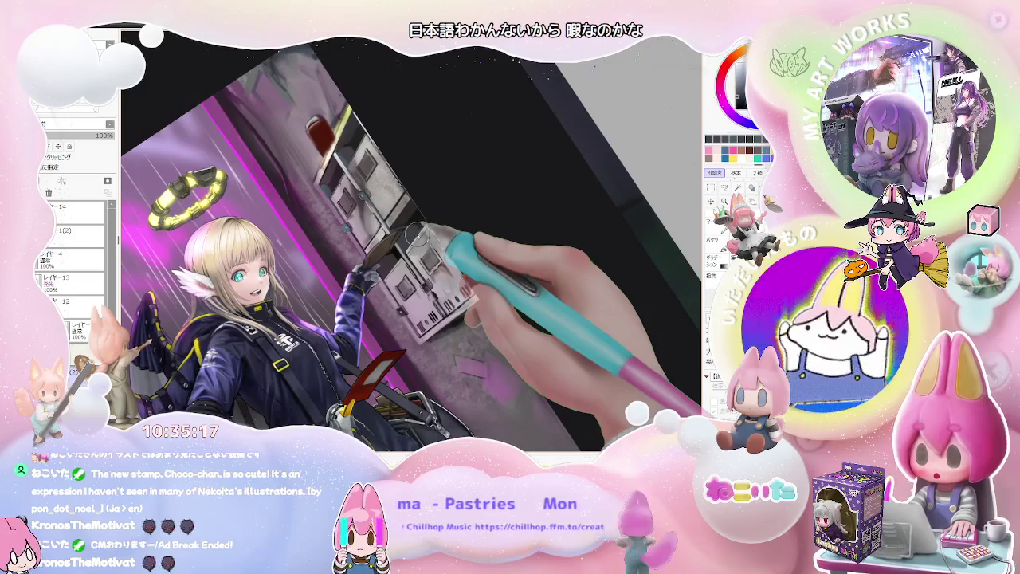
{"action": "left_click_drag", "start_coordinate": [415, 235], "coordinate": [421, 236]}
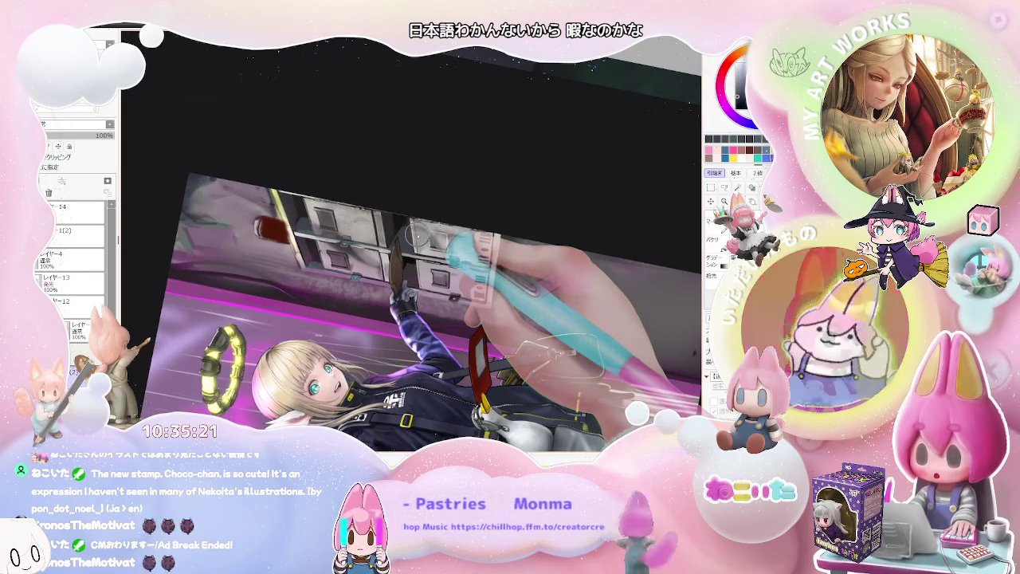
Step: Zoom and tilt the view upright and close on the mailboxes beside the girl's hand
{"action": "scroll", "coordinate": [419, 235], "scroll_direction": "up", "scroll_amount": 2}
{"action": "scroll", "coordinate": [403, 287], "scroll_direction": "up", "scroll_amount": 2}
{"action": "scroll", "coordinate": [388, 335], "scroll_direction": "up", "scroll_amount": 2}
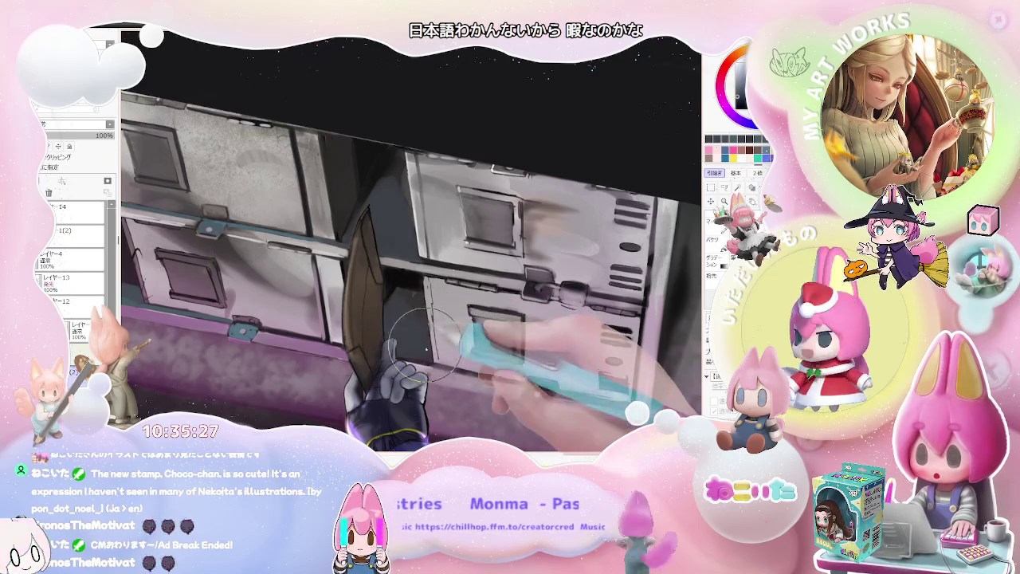
{"action": "scroll", "coordinate": [426, 333], "scroll_direction": "down", "scroll_amount": 2}
{"action": "scroll", "coordinate": [450, 335], "scroll_direction": "down", "scroll_amount": 1}
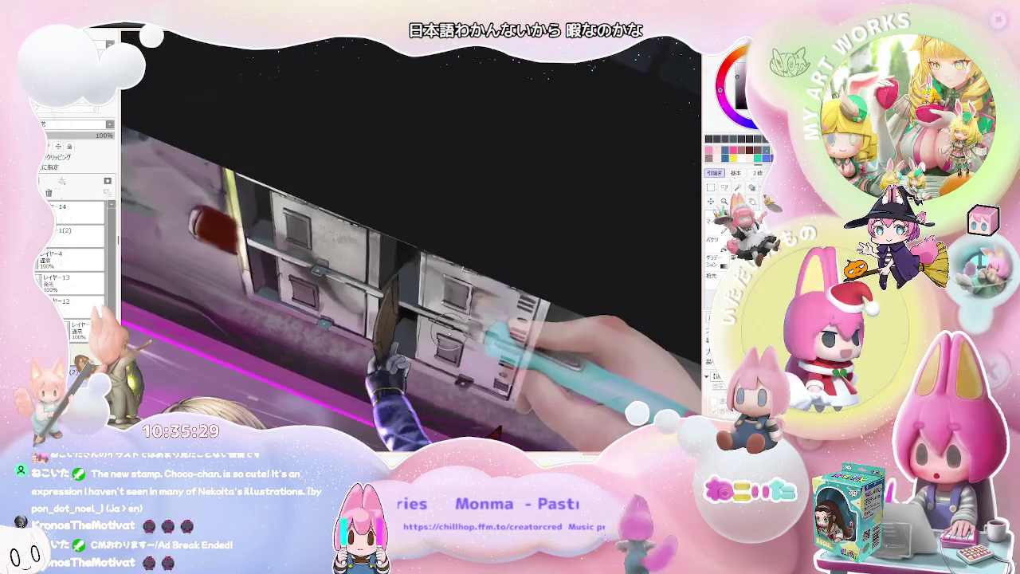
{"action": "left_click_drag", "start_coordinate": [450, 335], "coordinate": [375, 327]}
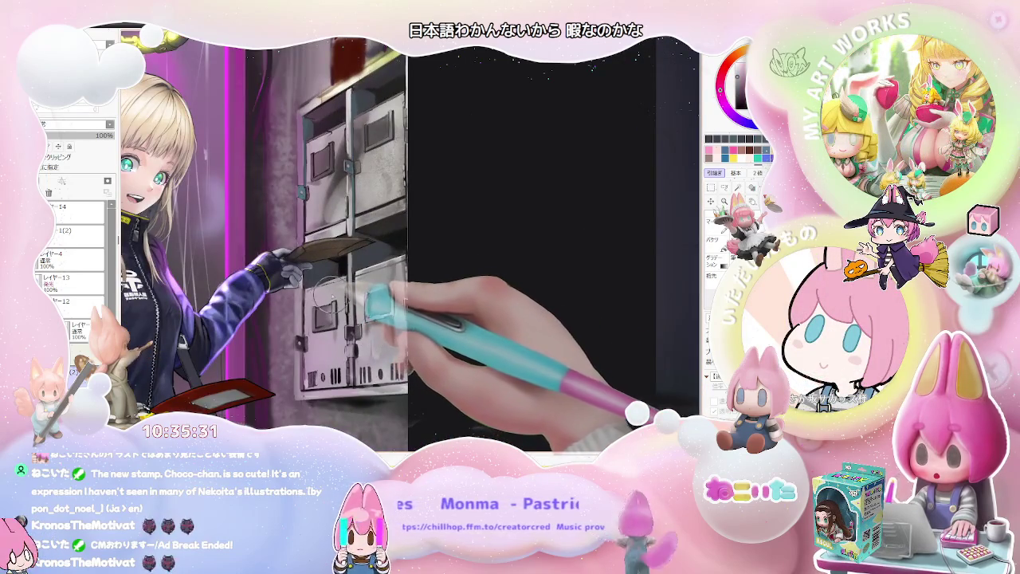
{"action": "scroll", "coordinate": [328, 301], "scroll_direction": "down", "scroll_amount": 2}
{"action": "scroll", "coordinate": [319, 291], "scroll_direction": "up", "scroll_amount": 2}
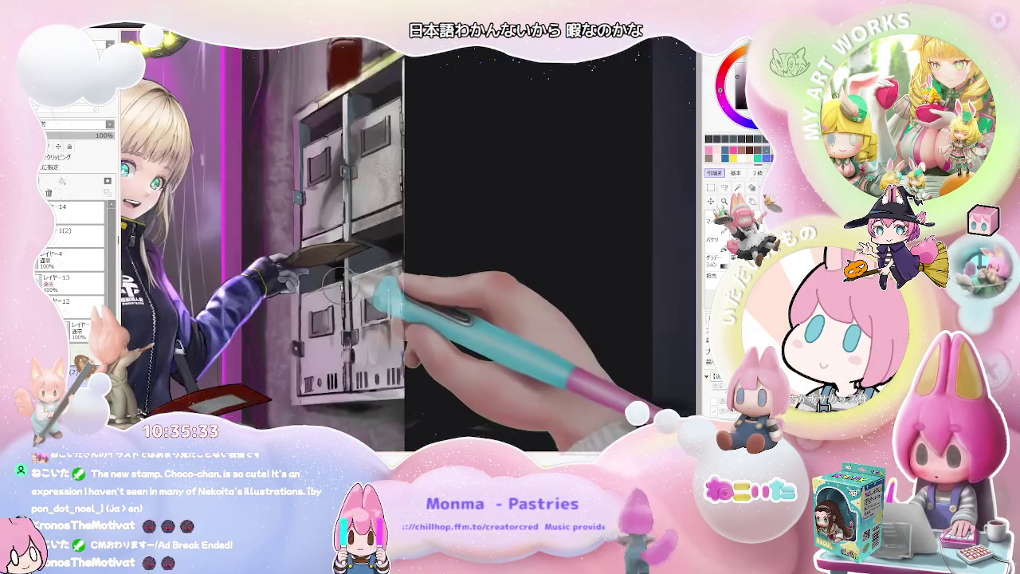
{"action": "scroll", "coordinate": [319, 291], "scroll_direction": "up", "scroll_amount": 1}
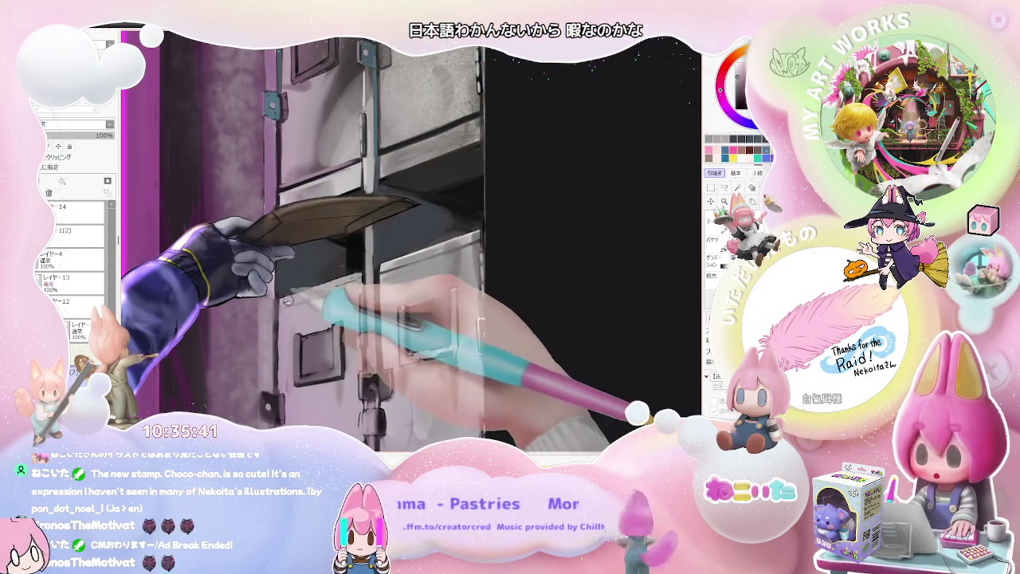
{"action": "scroll", "coordinate": [357, 276], "scroll_direction": "down", "scroll_amount": 2}
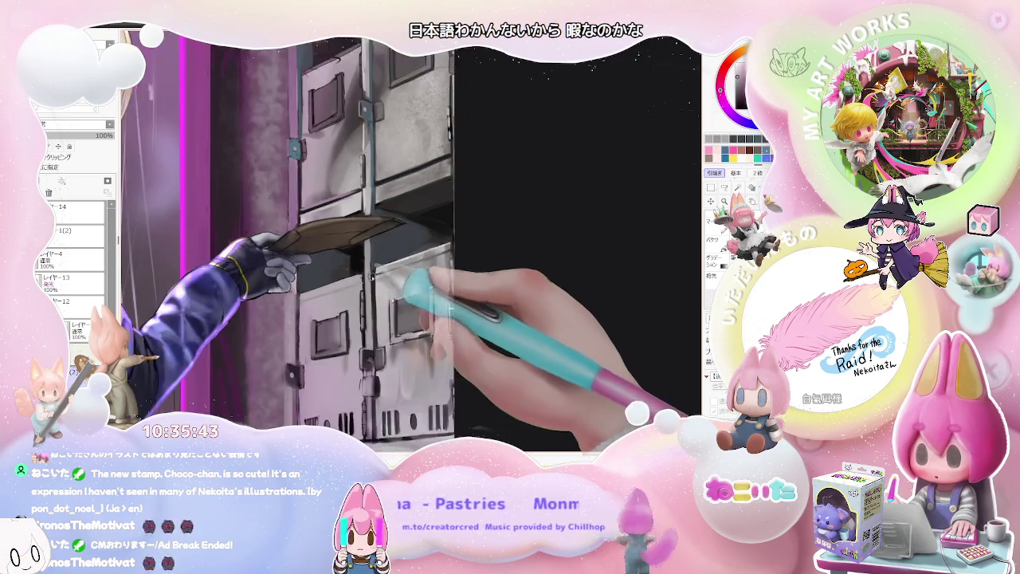
{"action": "scroll", "coordinate": [367, 275], "scroll_direction": "down", "scroll_amount": 2}
{"action": "scroll", "coordinate": [382, 275], "scroll_direction": "down", "scroll_amount": 2}
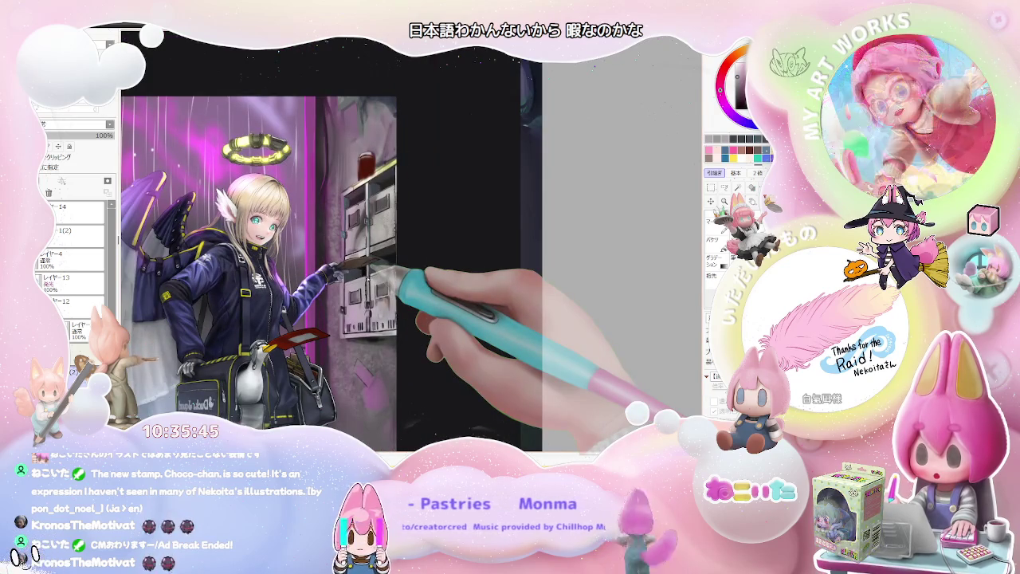
{"action": "scroll", "coordinate": [383, 272], "scroll_direction": "down", "scroll_amount": 2}
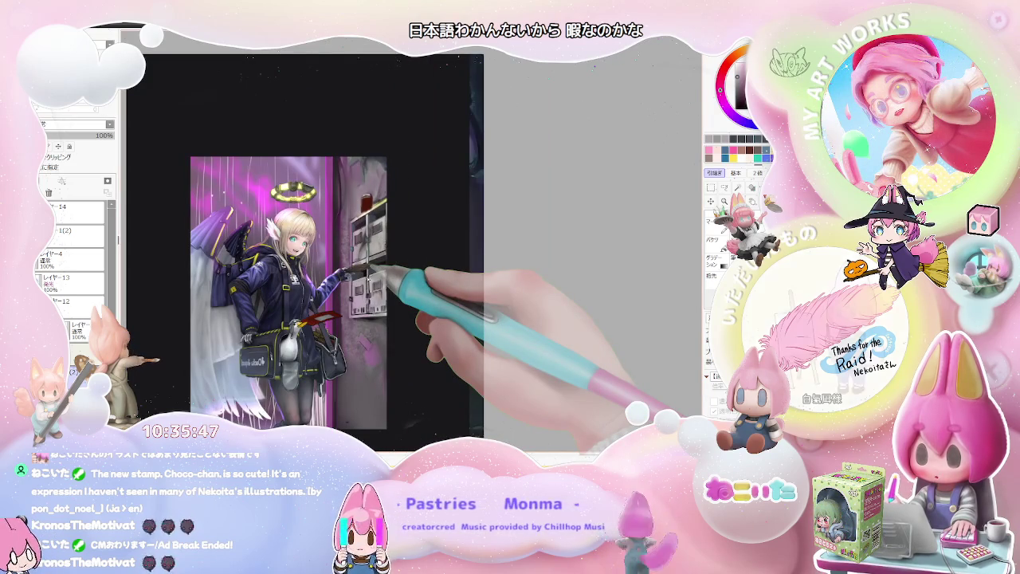
{"action": "left_click_drag", "start_coordinate": [376, 269], "coordinate": [378, 272]}
{"action": "scroll", "coordinate": [376, 271], "scroll_direction": "up", "scroll_amount": 2}
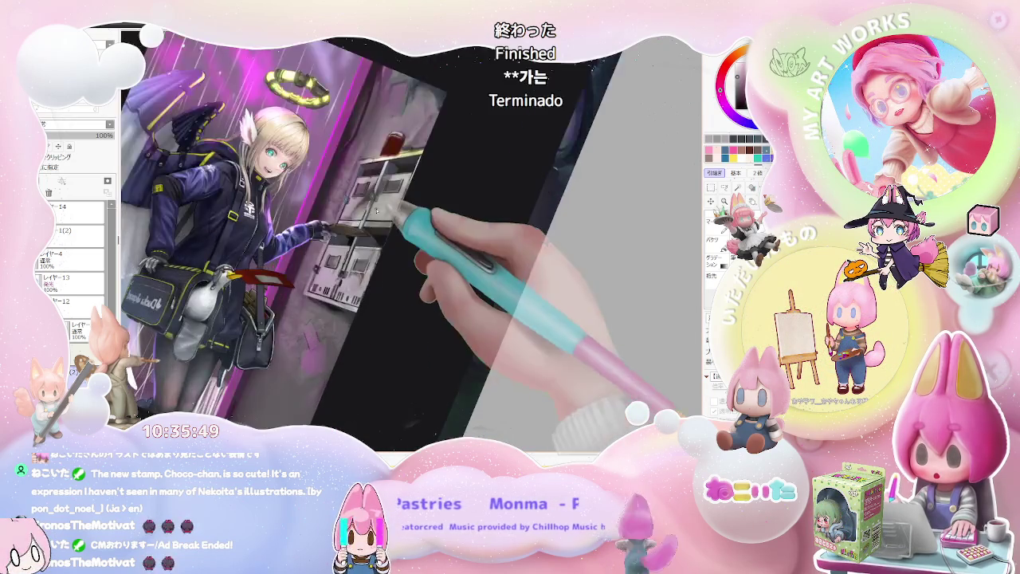
{"action": "scroll", "coordinate": [367, 255], "scroll_direction": "up", "scroll_amount": 2}
{"action": "scroll", "coordinate": [351, 231], "scroll_direction": "up", "scroll_amount": 2}
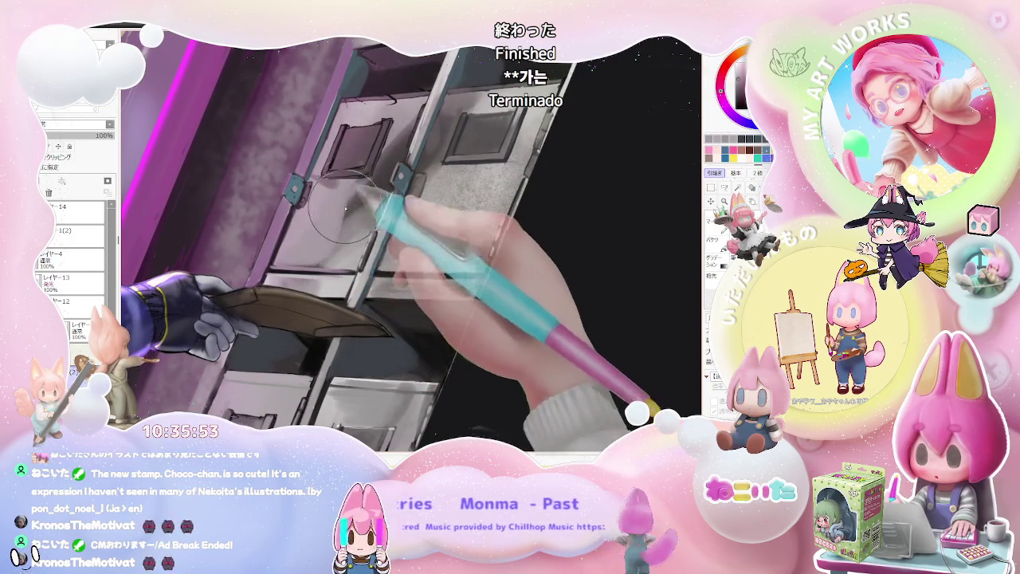
{"action": "scroll", "coordinate": [355, 199], "scroll_direction": "down", "scroll_amount": 2}
{"action": "scroll", "coordinate": [399, 239], "scroll_direction": "down", "scroll_amount": 3}
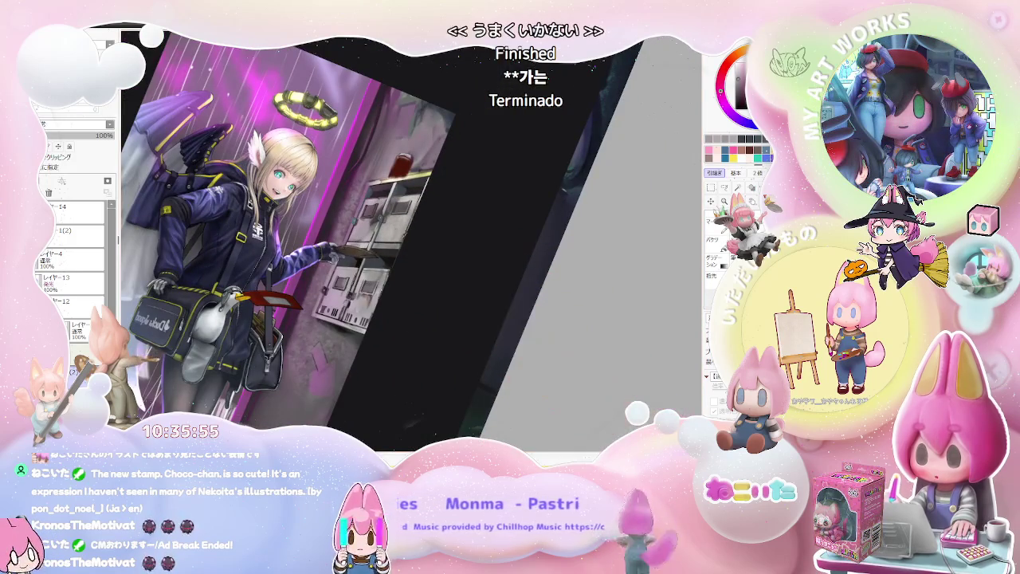
{"action": "scroll", "coordinate": [363, 231], "scroll_direction": "up", "scroll_amount": 2}
{"action": "scroll", "coordinate": [371, 219], "scroll_direction": "up", "scroll_amount": 2}
{"action": "scroll", "coordinate": [377, 211], "scroll_direction": "up", "scroll_amount": 1}
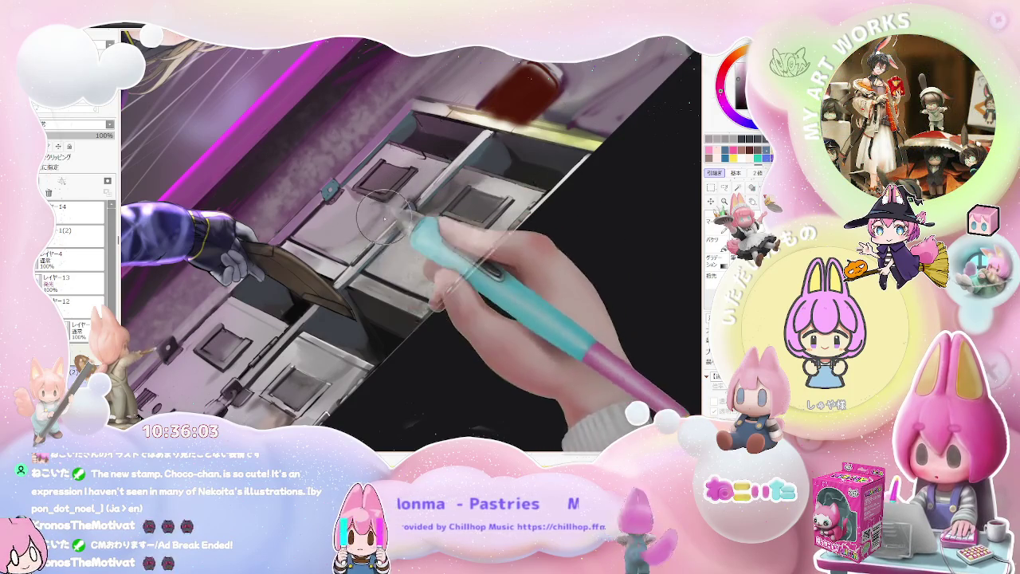
Step: Level the view, zoom in on the girl and mailboxes, and enlarge the brush to 371
{"action": "key", "text": "ctrl+minus"}
{"action": "key", "text": "ctrl+minus"}
{"action": "key", "text": "ctrl+minus"}
{"action": "key", "text": "ctrl+minus"}
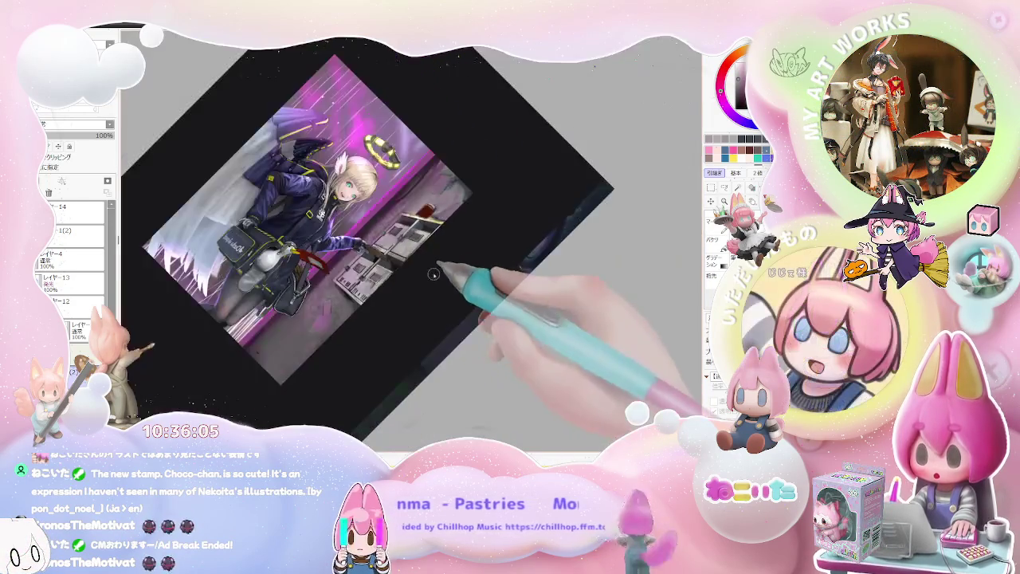
{"action": "key", "text": "End"}
{"action": "key", "text": "End"}
{"action": "key", "text": "ctrl+plus"}
{"action": "key", "text": "ctrl+plus"}
{"action": "key", "text": "ctrl+plus"}
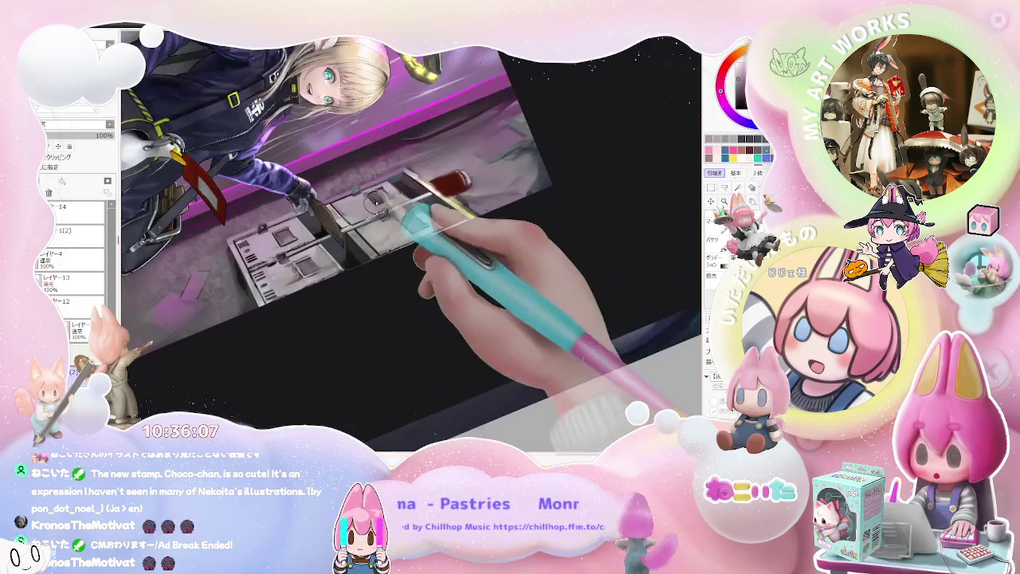
{"action": "key", "text": "ctrl+plus"}
{"action": "key", "text": "bracketright"}
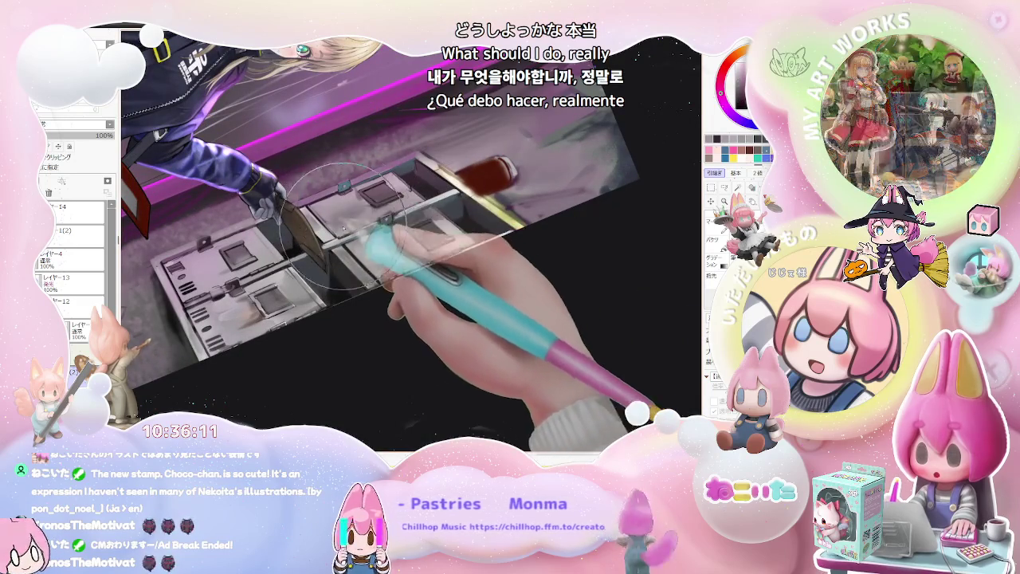
Step: Zoom out to check the whole illustration, then rotate and zoom in on the mailbox drawers
{"action": "key", "text": "ctrl+minus"}
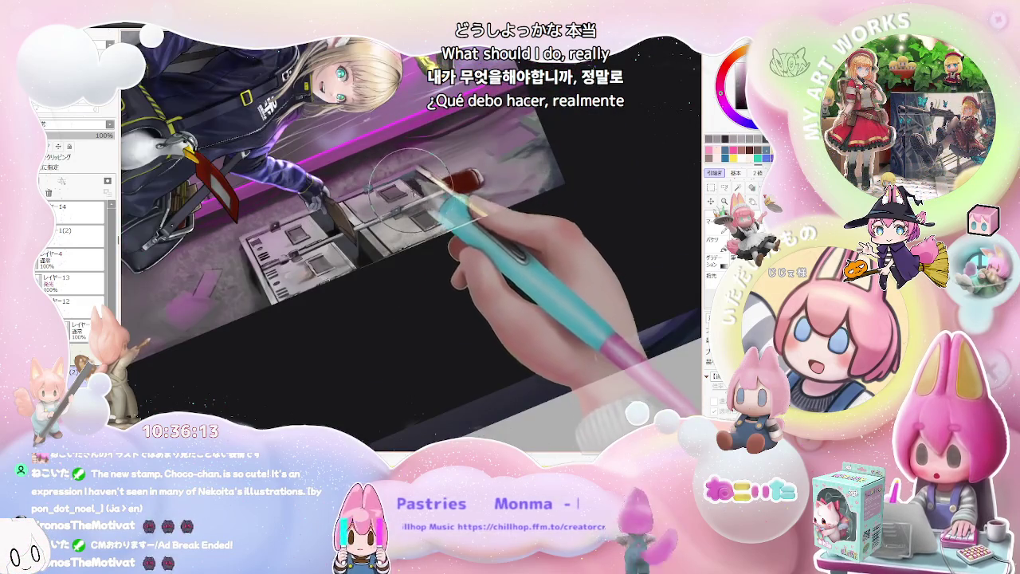
{"action": "key", "text": "ctrl+minus"}
{"action": "key", "text": "ctrl+minus"}
{"action": "key", "text": "ctrl+minus"}
{"action": "key", "text": "Home"}
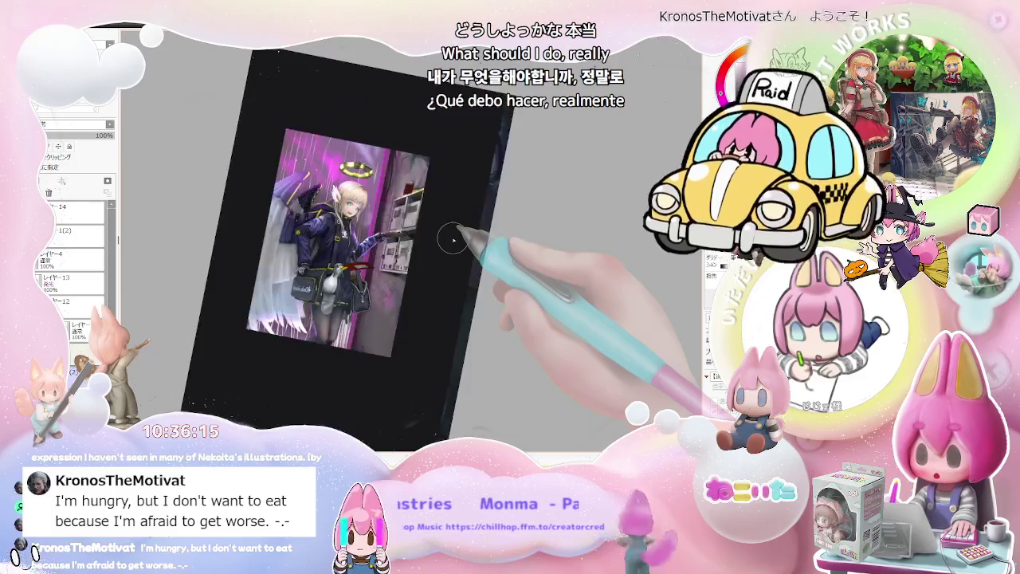
{"action": "key", "text": "ctrl+plus"}
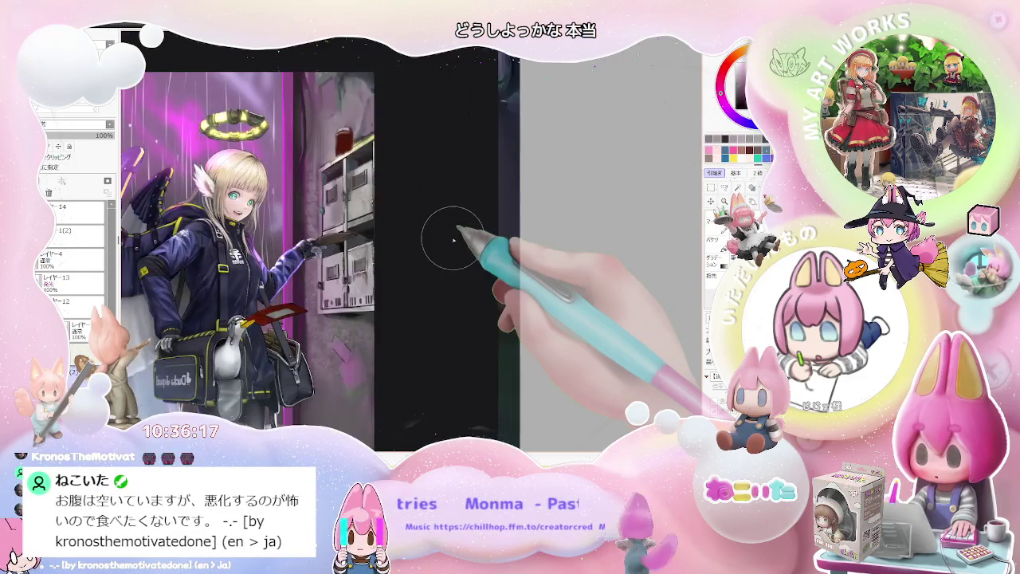
{"action": "key", "text": "ctrl+plus"}
{"action": "key", "text": "ctrl+plus"}
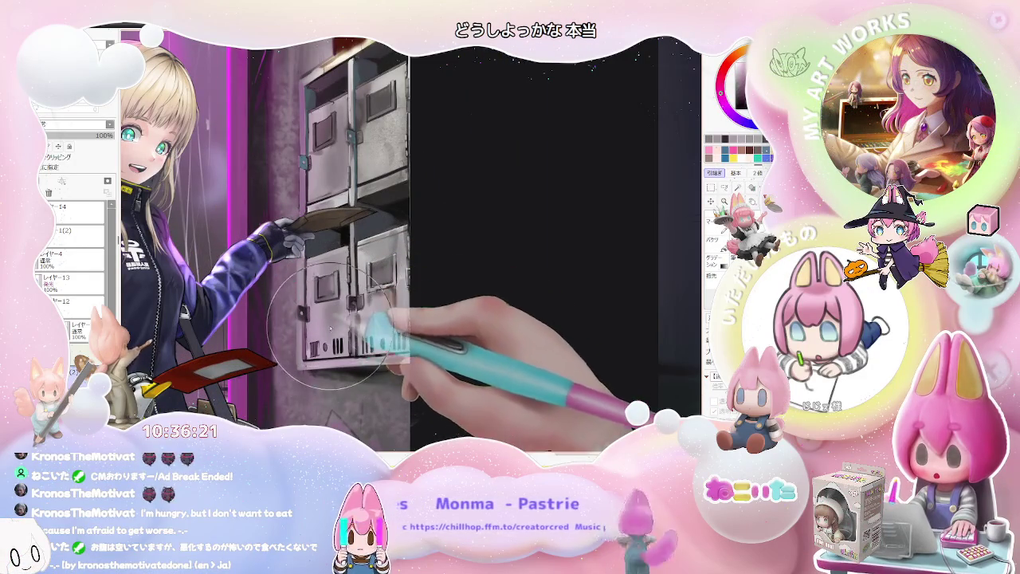
{"action": "key", "text": "ctrl+minus"}
{"action": "key", "text": "ctrl+minus"}
{"action": "key", "text": "ctrl+minus"}
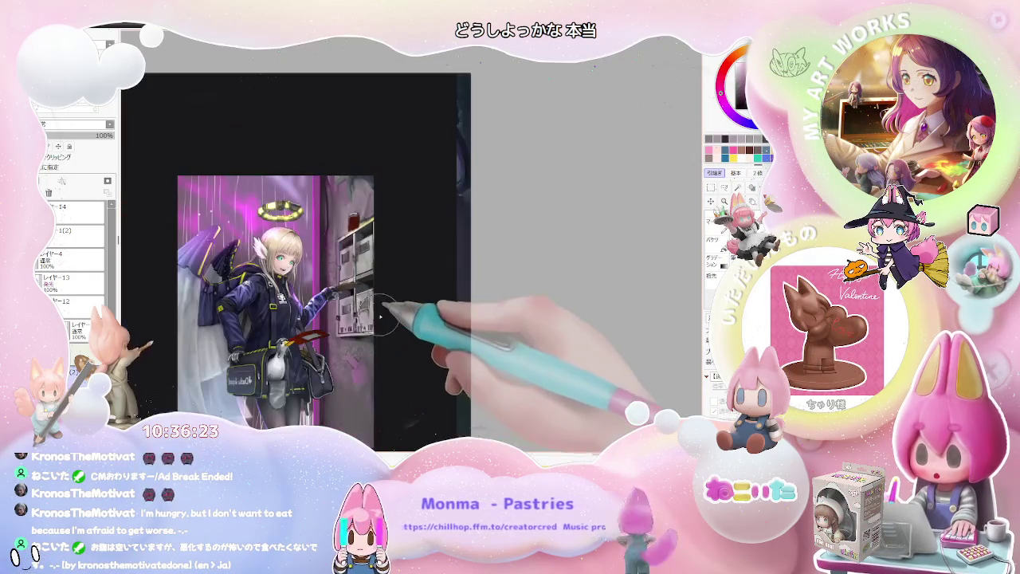
{"action": "key", "text": "ctrl+minus"}
{"action": "key", "text": "End"}
{"action": "key", "text": "End"}
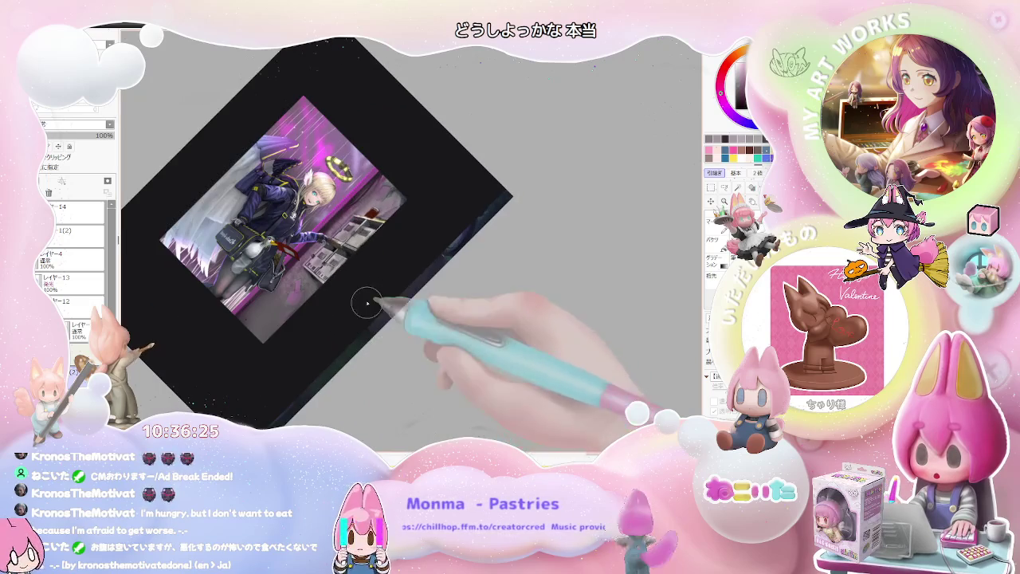
{"action": "key", "text": "ctrl+plus"}
{"action": "key", "text": "ctrl+plus"}
{"action": "key", "text": "ctrl+plus"}
{"action": "key", "text": "ctrl+plus"}
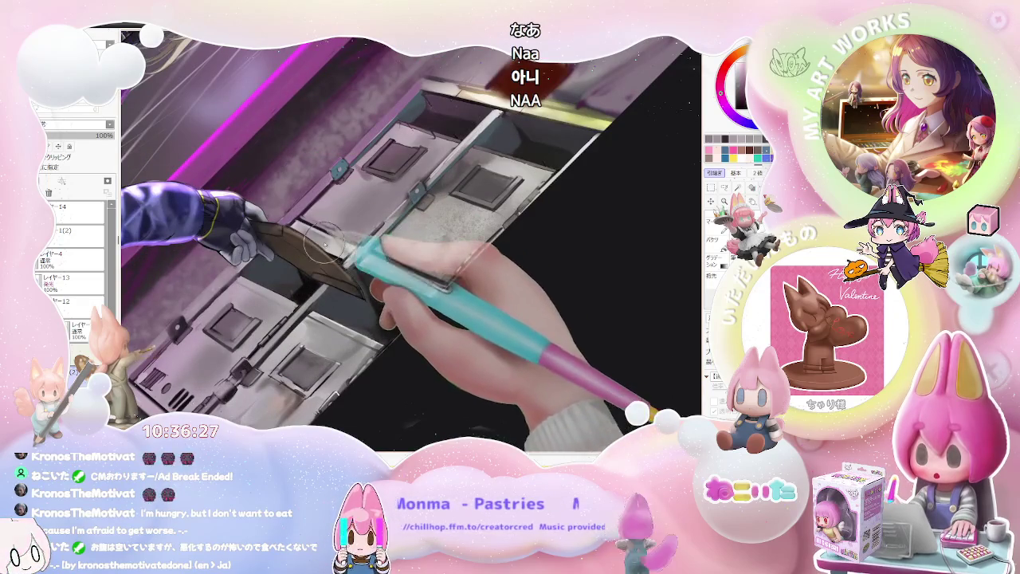
{"action": "key", "text": "ctrl+minus"}
{"action": "key", "text": "ctrl+minus"}
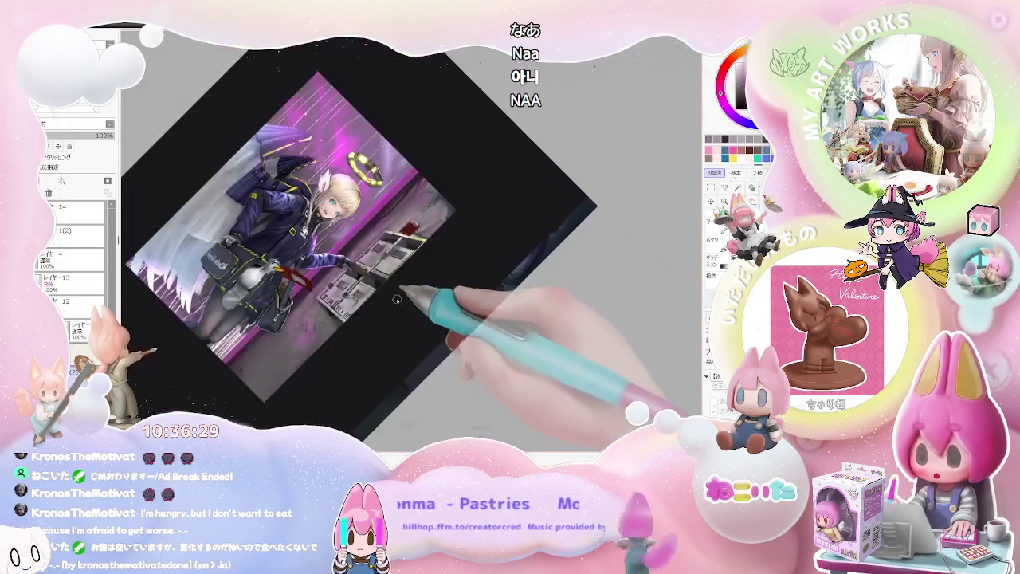
{"action": "key", "text": "Delete"}
{"action": "key", "text": "ctrl+plus"}
{"action": "key", "text": "ctrl+plus"}
{"action": "key", "text": "ctrl+plus"}
{"action": "key", "text": "ctrl+plus"}
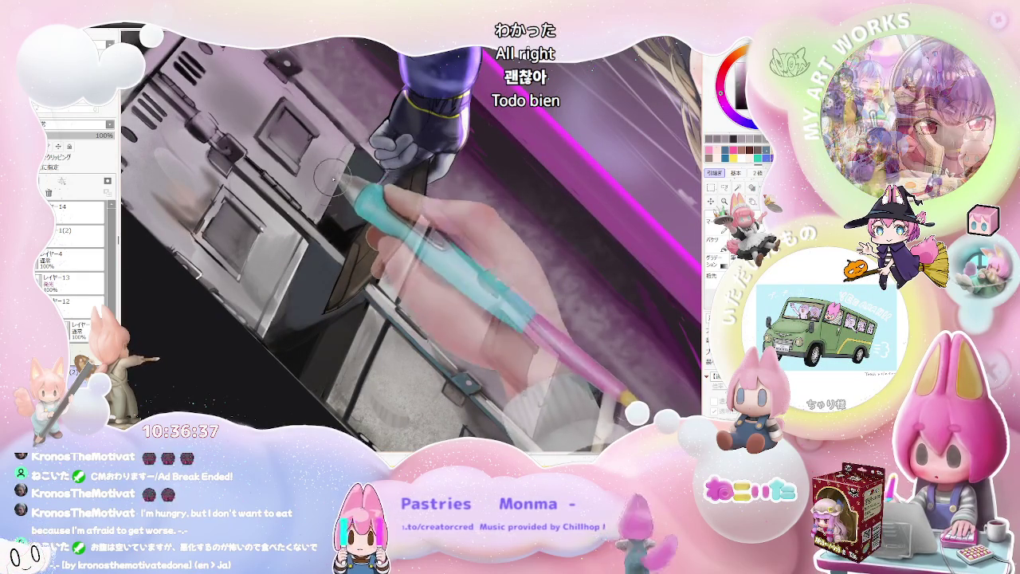
Step: Zoom in and out on the mailbox doors beneath the girl's hand
{"action": "scroll", "coordinate": [323, 206], "scroll_direction": "down", "scroll_amount": 2}
{"action": "scroll", "coordinate": [343, 206], "scroll_direction": "down", "scroll_amount": 2}
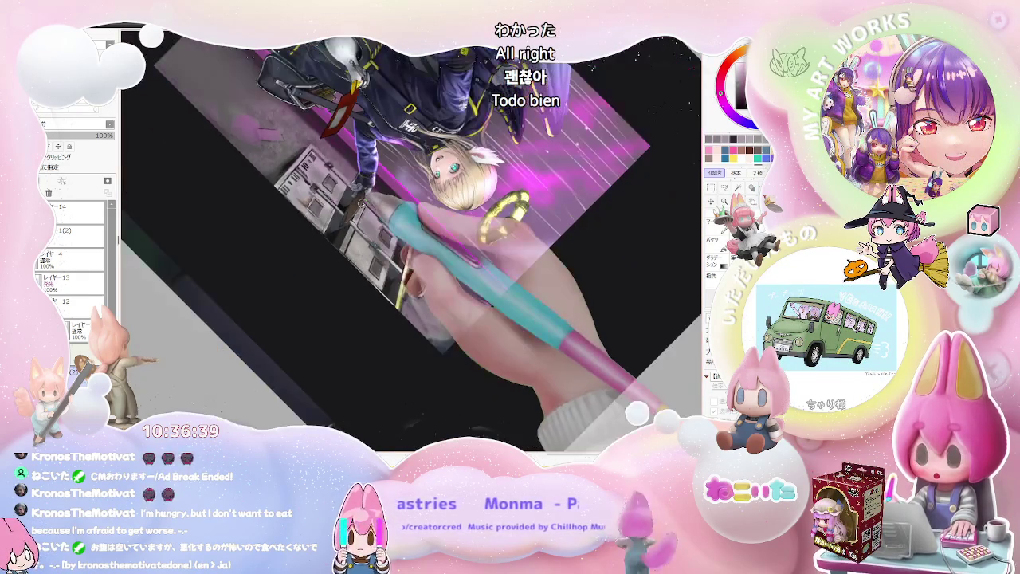
{"action": "scroll", "coordinate": [361, 204], "scroll_direction": "up", "scroll_amount": 3}
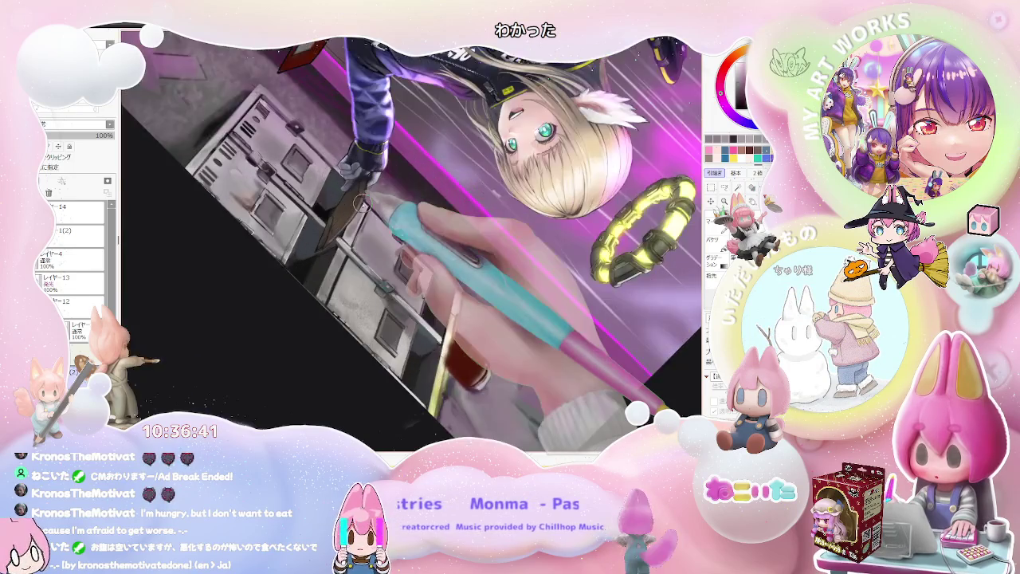
{"action": "scroll", "coordinate": [361, 205], "scroll_direction": "up", "scroll_amount": 3}
{"action": "scroll", "coordinate": [319, 183], "scroll_direction": "up", "scroll_amount": 3}
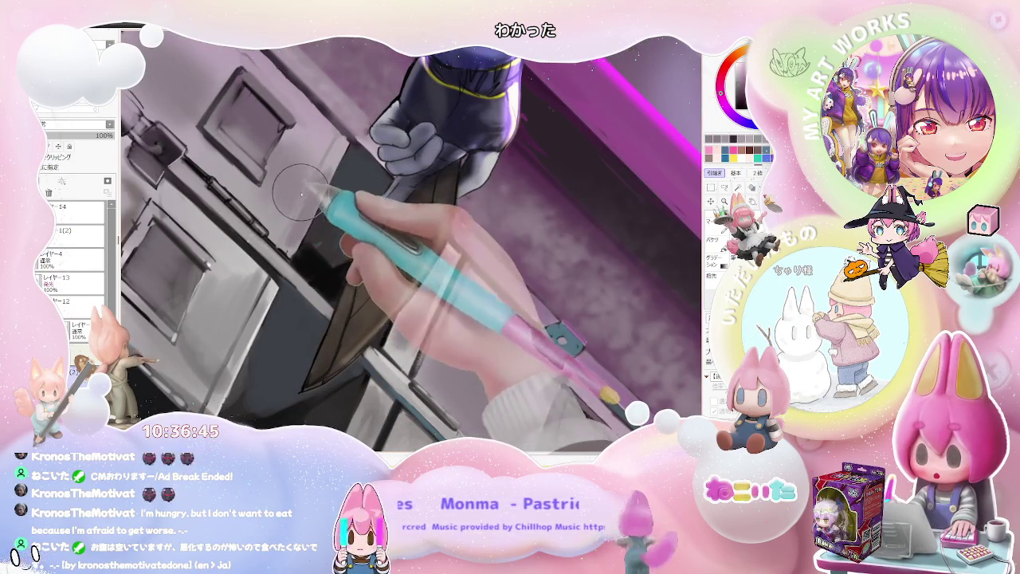
{"action": "scroll", "coordinate": [301, 195], "scroll_direction": "down", "scroll_amount": 1}
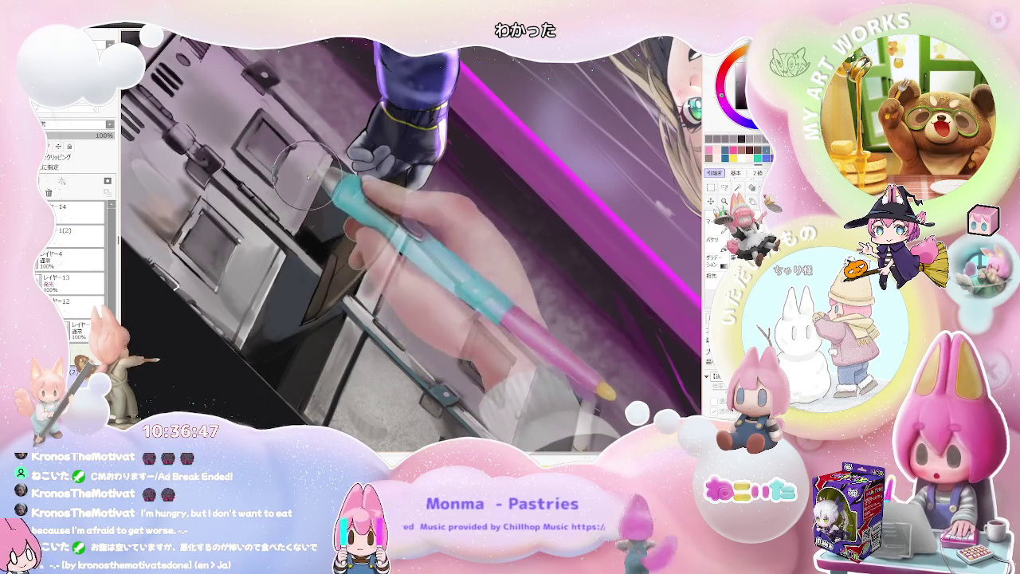
{"action": "scroll", "coordinate": [309, 177], "scroll_direction": "down", "scroll_amount": 1}
{"action": "scroll", "coordinate": [313, 191], "scroll_direction": "down", "scroll_amount": 1}
{"action": "scroll", "coordinate": [318, 209], "scroll_direction": "down", "scroll_amount": 1}
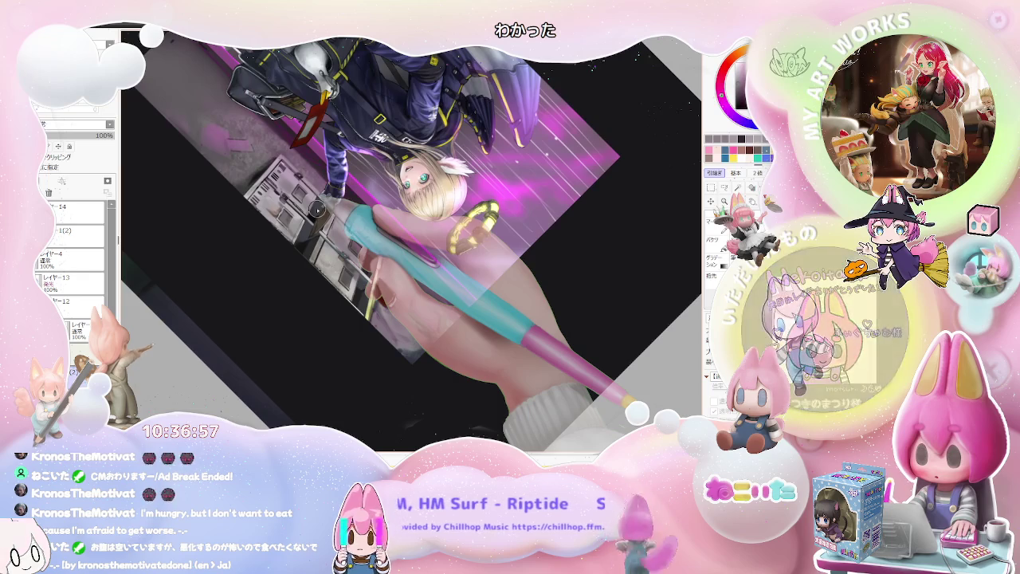
{"action": "scroll", "coordinate": [317, 209], "scroll_direction": "up", "scroll_amount": 1}
{"action": "scroll", "coordinate": [312, 195], "scroll_direction": "up", "scroll_amount": 1}
{"action": "scroll", "coordinate": [304, 174], "scroll_direction": "up", "scroll_amount": 1}
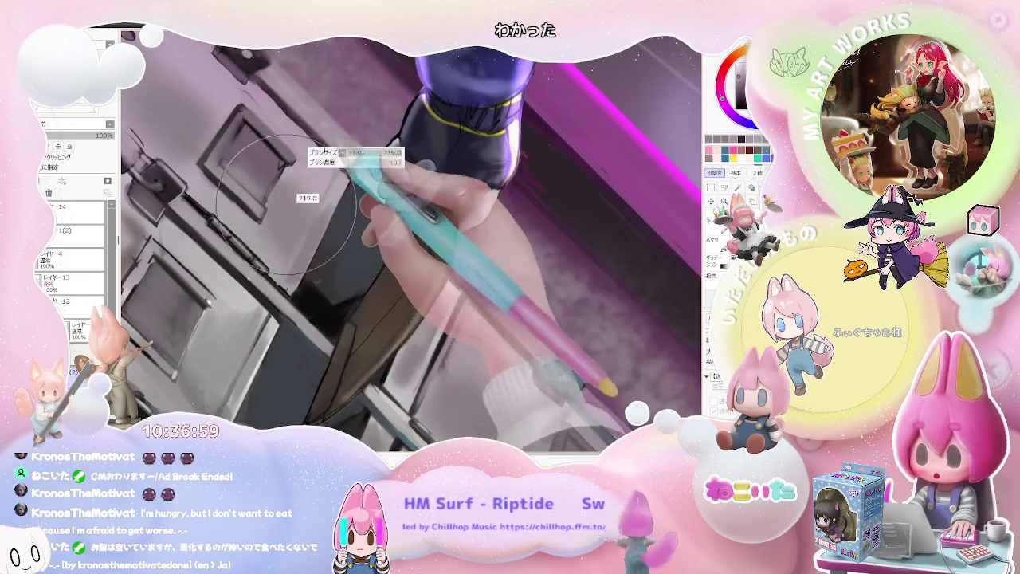
Step: Resize the brush to 207, zoom out and straighten the canvas rotation
{"action": "key", "text": "bracketright"}
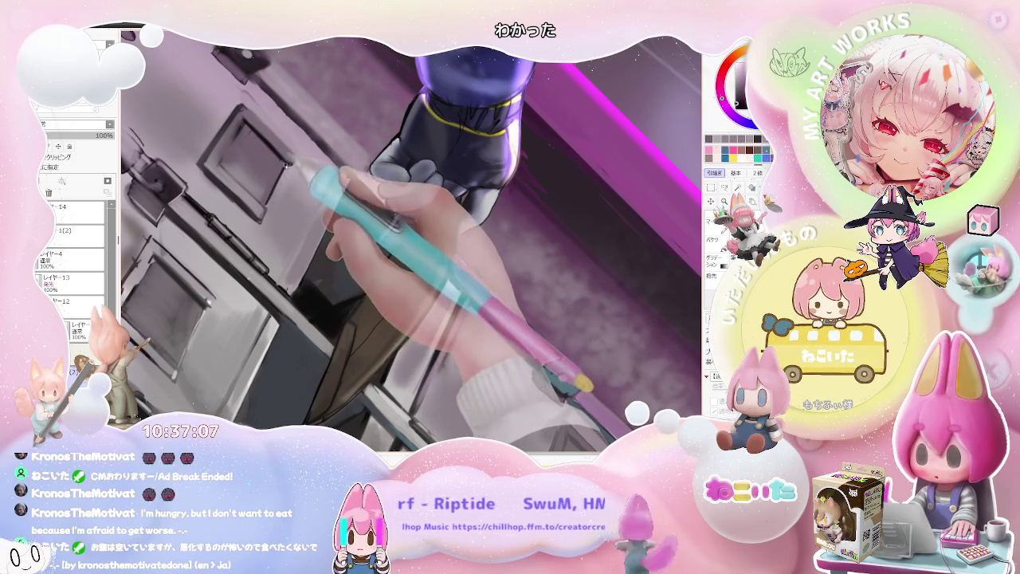
{"action": "key", "text": "minus"}
{"action": "key", "text": "minus"}
{"action": "key", "text": "minus"}
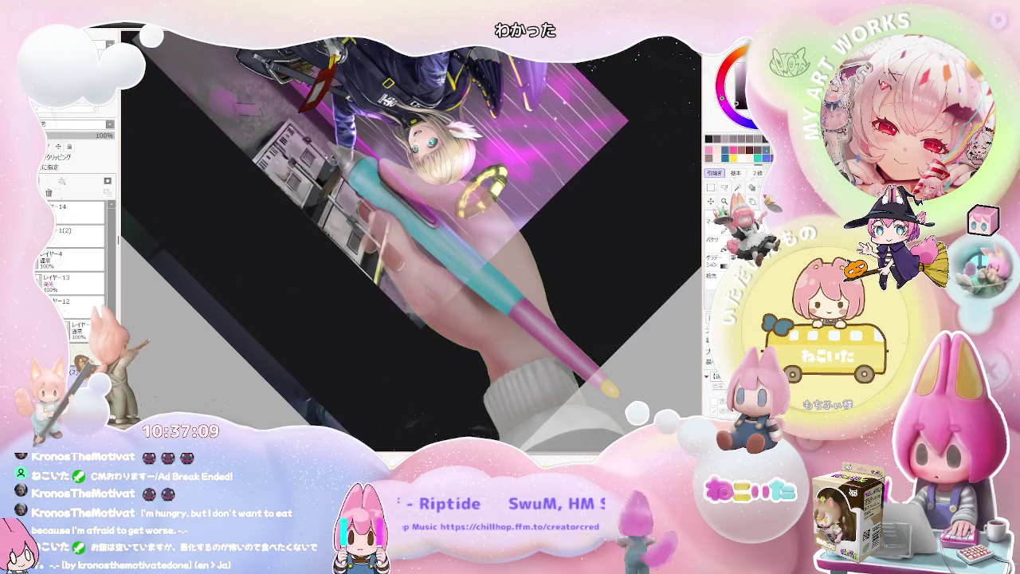
{"action": "key", "text": "Delete"}
{"action": "key", "text": "Delete"}
{"action": "key", "text": "Delete"}
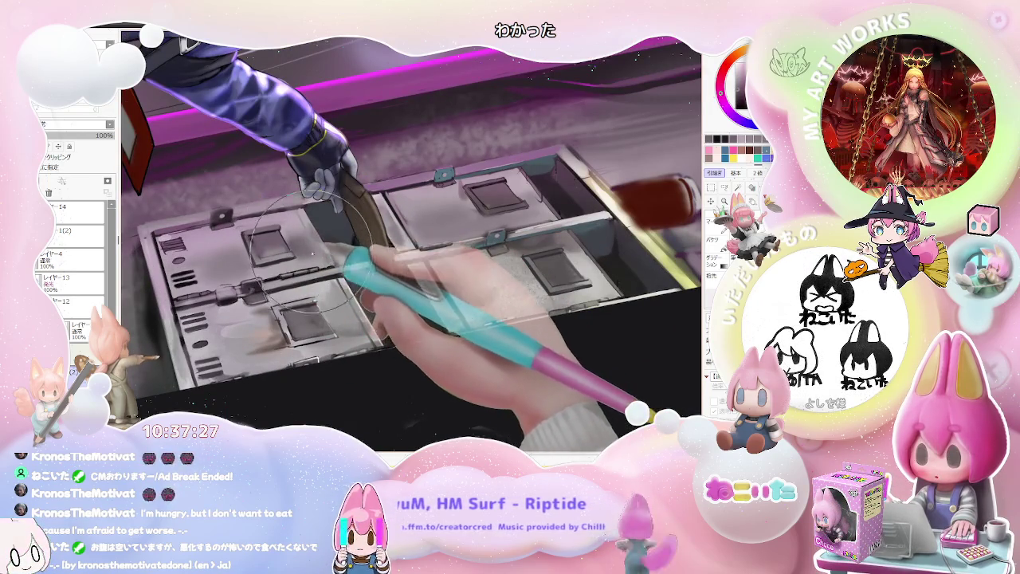
{"action": "scroll", "coordinate": [313, 233], "scroll_direction": "down", "scroll_amount": 2}
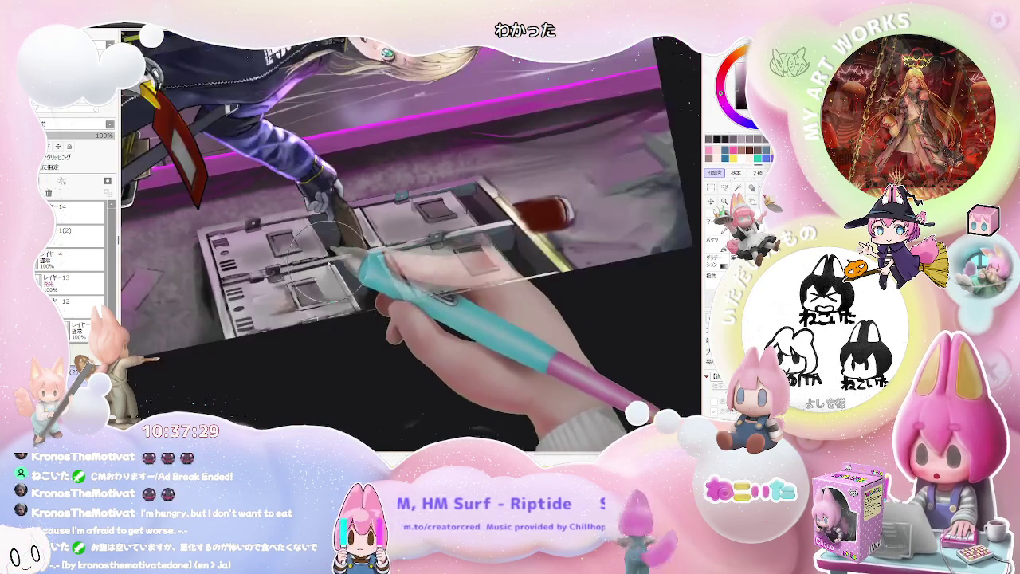
Step: Zoom out, reset the view rotation upright, and zoom in on the girl and mailboxes
{"action": "scroll", "coordinate": [407, 310], "scroll_direction": "down", "scroll_amount": 2}
{"action": "scroll", "coordinate": [401, 340], "scroll_direction": "up", "scroll_amount": 2}
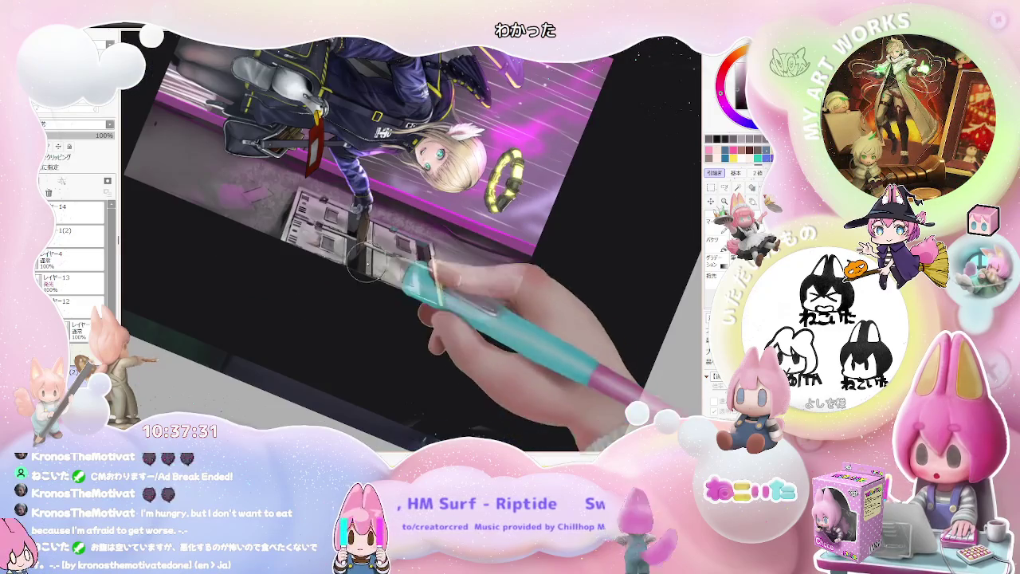
{"action": "scroll", "coordinate": [399, 337], "scroll_direction": "up", "scroll_amount": 2}
{"action": "scroll", "coordinate": [270, 206], "scroll_direction": "up", "scroll_amount": 2}
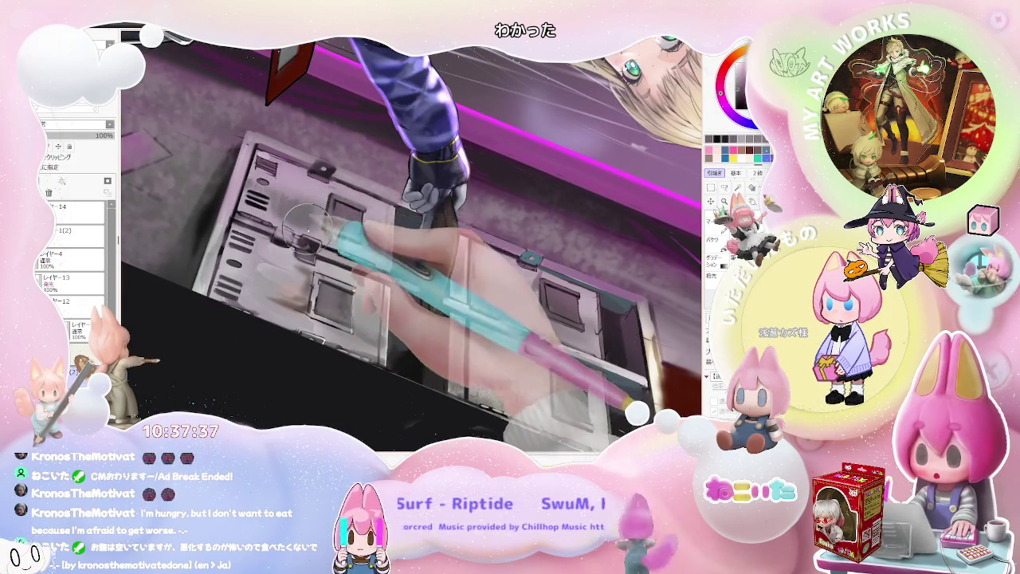
{"action": "key", "text": "minus"}
{"action": "key", "text": "minus"}
{"action": "key", "text": "minus"}
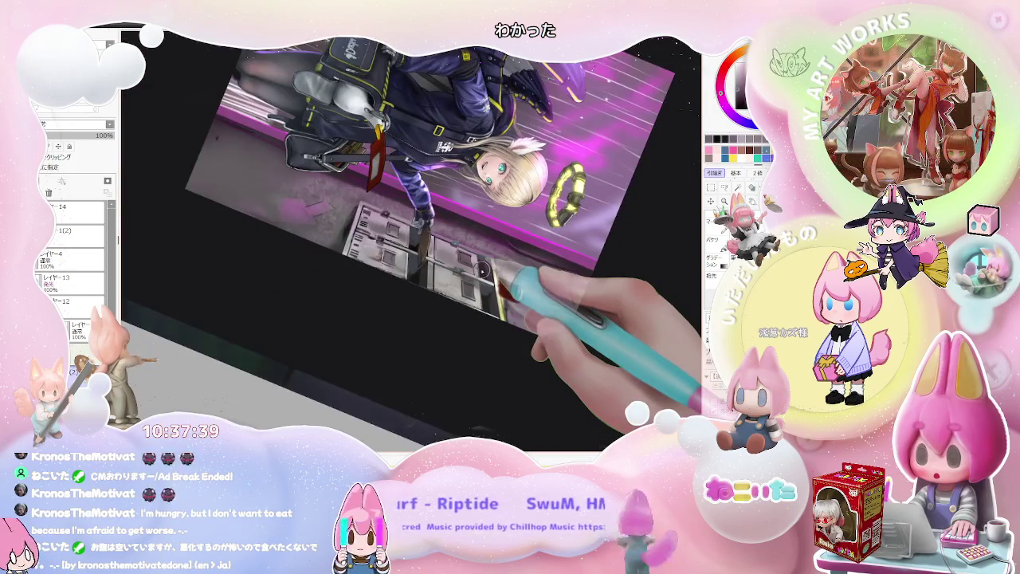
{"action": "key", "text": "Delete"}
{"action": "key", "text": "plus"}
{"action": "key", "text": "plus"}
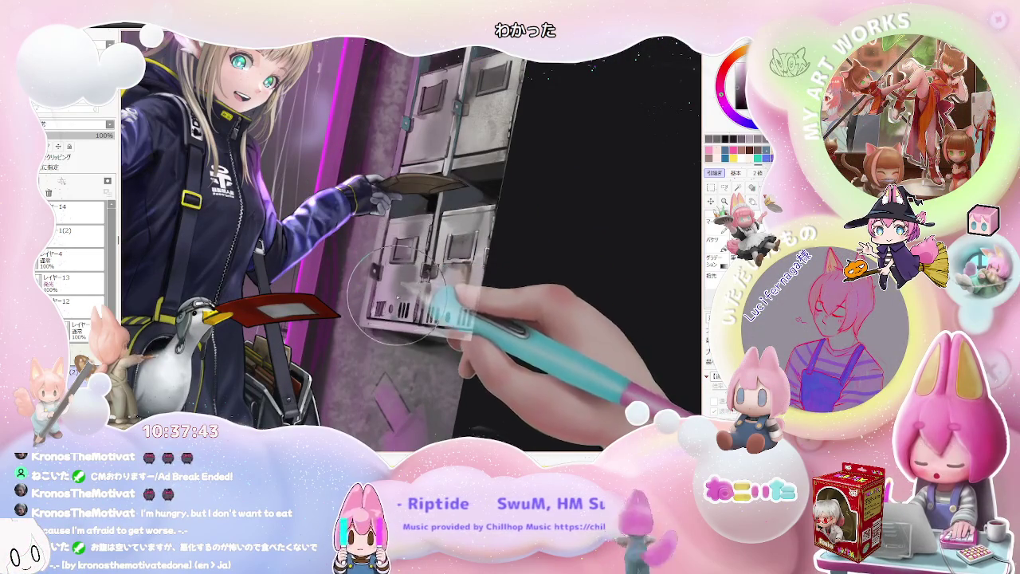
{"action": "scroll", "coordinate": [393, 312], "scroll_direction": "up", "scroll_amount": 1}
{"action": "scroll", "coordinate": [391, 309], "scroll_direction": "up", "scroll_amount": 1}
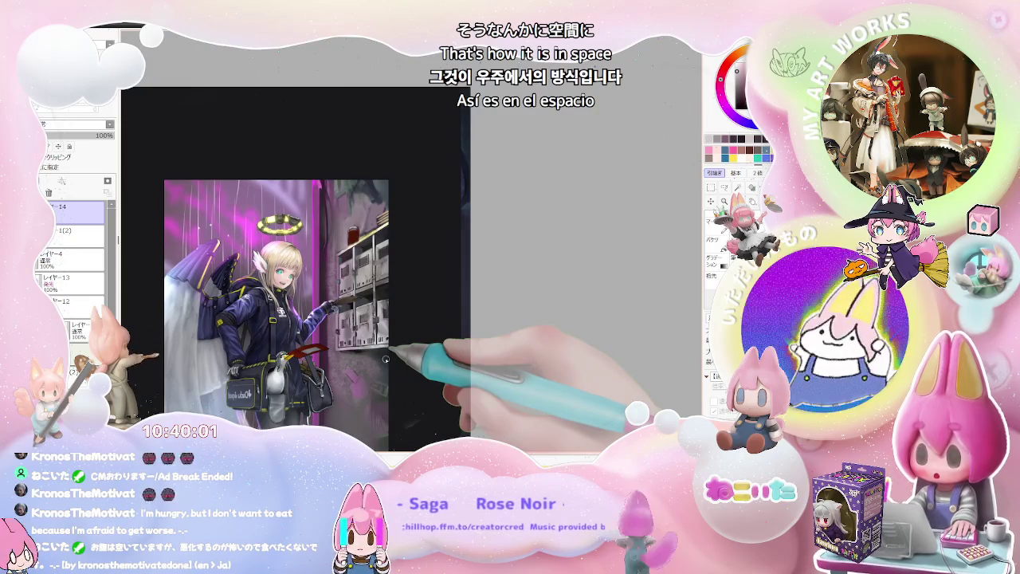
Step: Rotate the canvas view to look at the illustration at a tilt
{"action": "left_click_drag", "start_coordinate": [385, 358], "coordinate": [306, 261]}
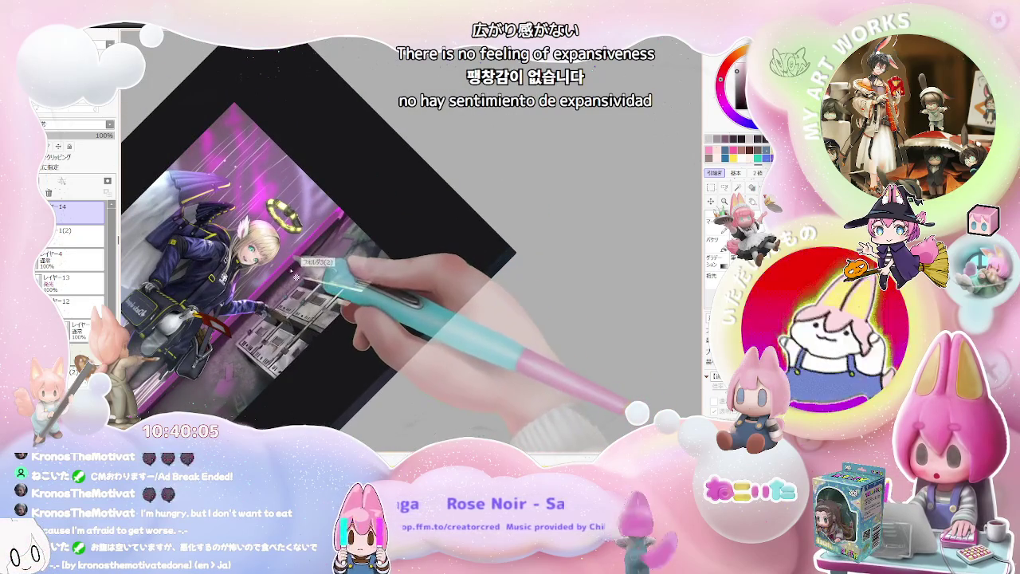
Step: Zoom in and out on the tilted painting, then level the view and zoom out to show it whole
{"action": "scroll", "coordinate": [287, 275], "scroll_direction": "up", "scroll_amount": 2}
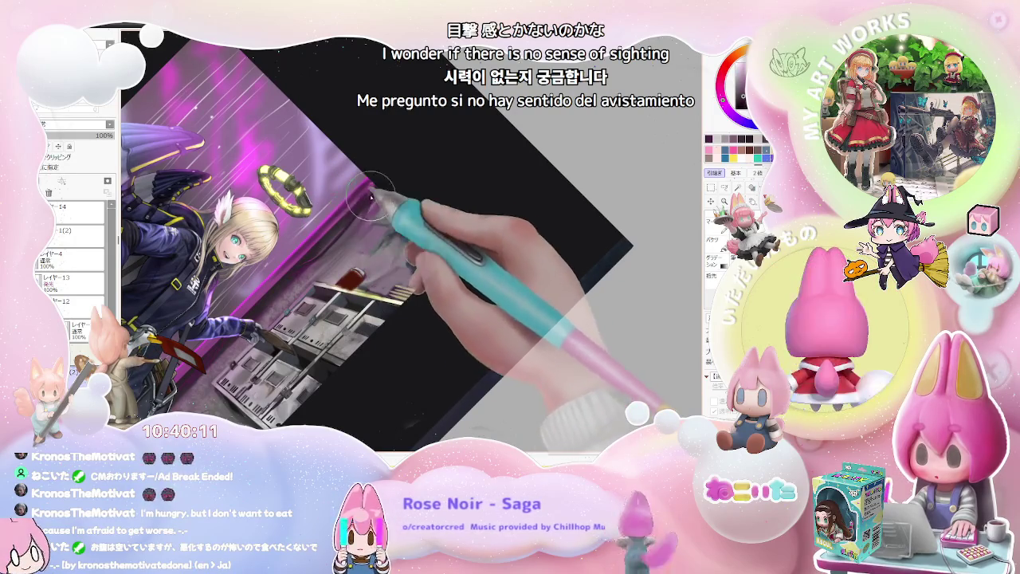
{"action": "scroll", "coordinate": [324, 248], "scroll_direction": "down", "scroll_amount": 3}
{"action": "scroll", "coordinate": [319, 249], "scroll_direction": "down", "scroll_amount": 3}
{"action": "scroll", "coordinate": [319, 249], "scroll_direction": "up", "scroll_amount": 5}
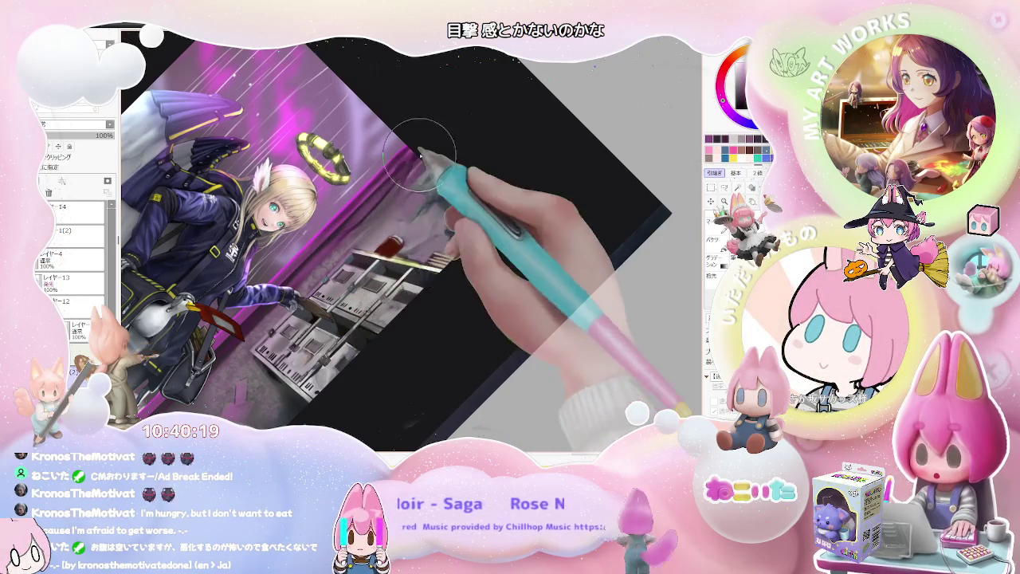
{"action": "scroll", "coordinate": [412, 162], "scroll_direction": "down", "scroll_amount": 2}
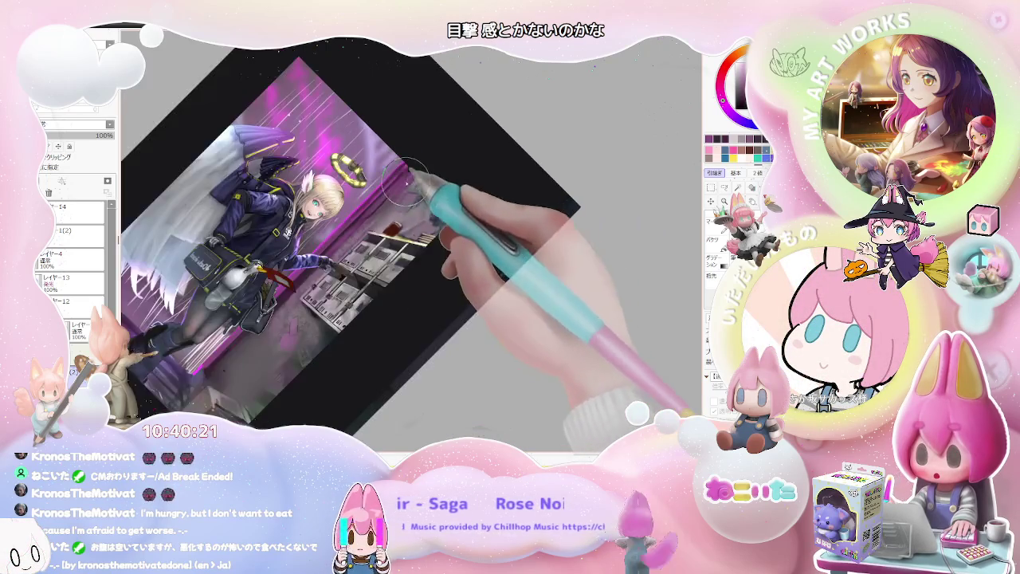
{"action": "scroll", "coordinate": [407, 179], "scroll_direction": "down", "scroll_amount": 1}
{"action": "scroll", "coordinate": [382, 191], "scroll_direction": "up", "scroll_amount": 2}
{"action": "scroll", "coordinate": [359, 207], "scroll_direction": "up", "scroll_amount": 2}
{"action": "scroll", "coordinate": [327, 231], "scroll_direction": "up", "scroll_amount": 2}
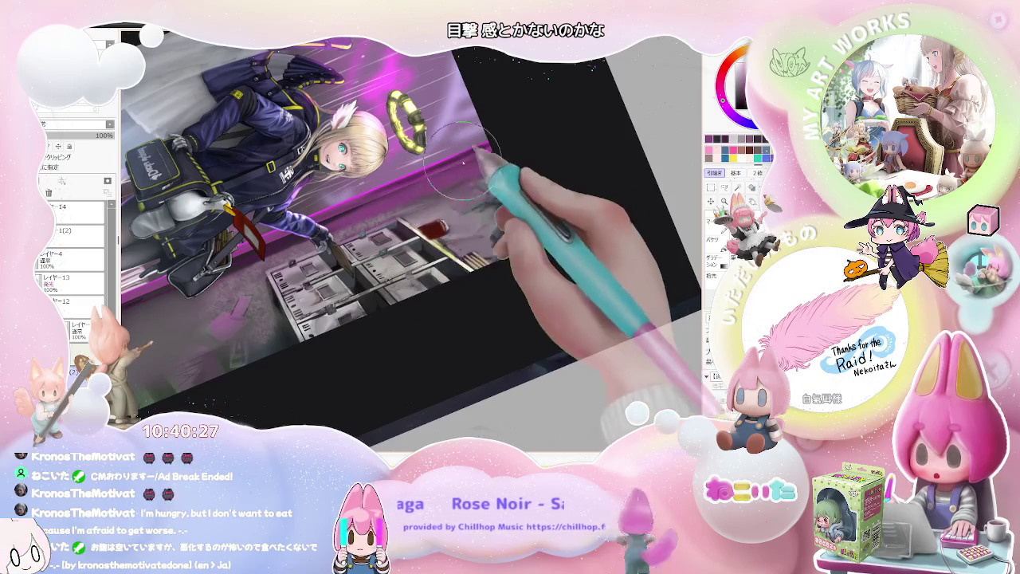
{"action": "scroll", "coordinate": [476, 157], "scroll_direction": "down", "scroll_amount": 2}
{"action": "key", "text": "Delete"}
{"action": "key", "text": "Delete"}
{"action": "key", "text": "Delete"}
{"action": "key", "text": "Delete"}
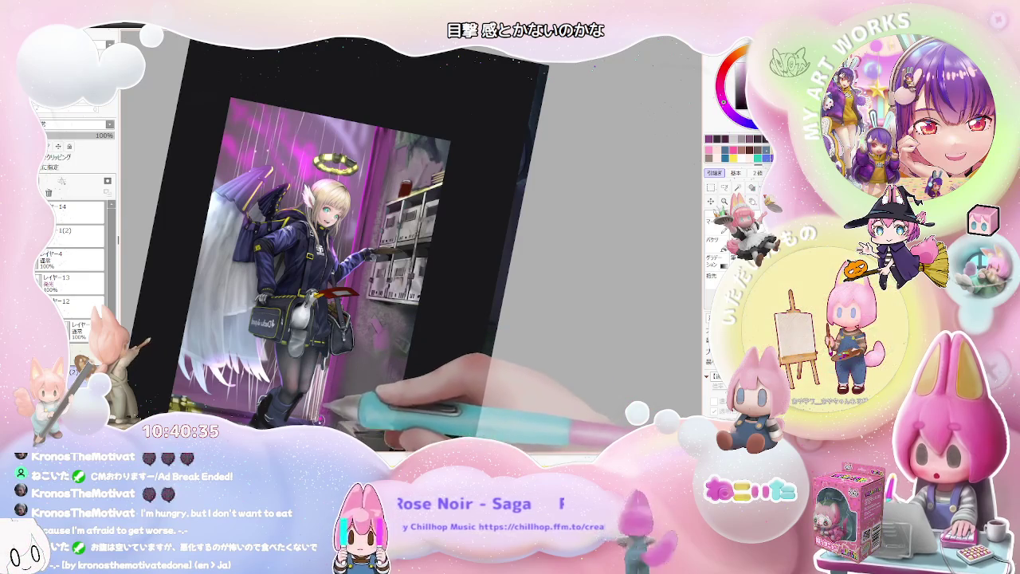
{"action": "key", "text": "ctrl+minus"}
{"action": "key", "text": "Home"}
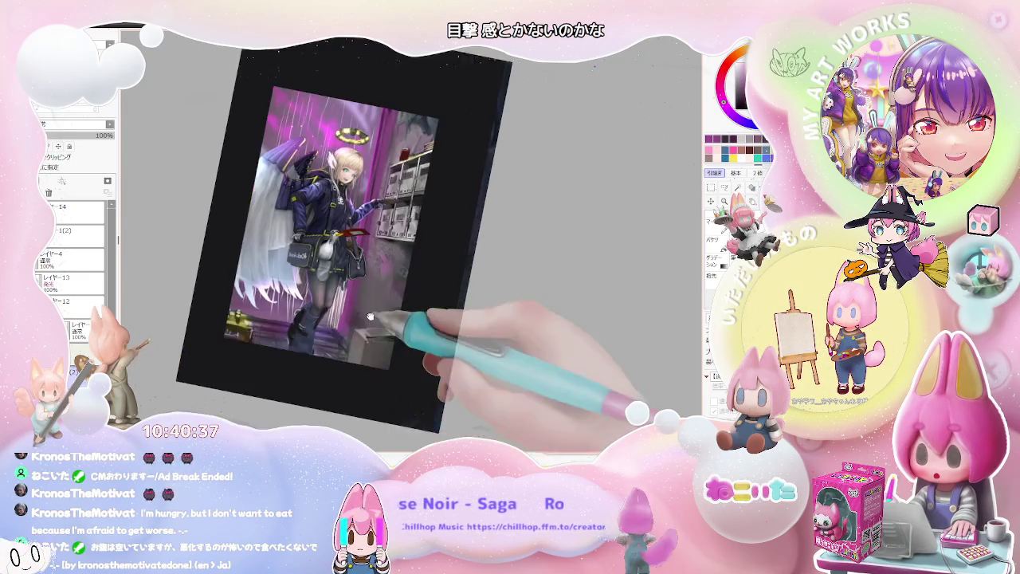
Step: Zoom in, then zoom out and reset the rotation so the full painting stands upright
{"action": "key", "text": "ctrl+plus"}
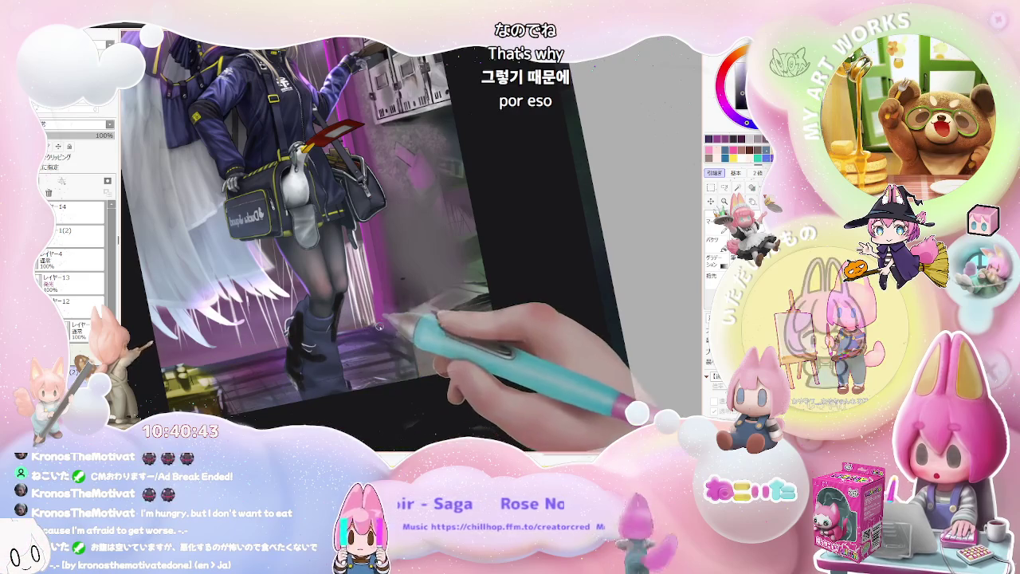
{"action": "key", "text": "ctrl+minus"}
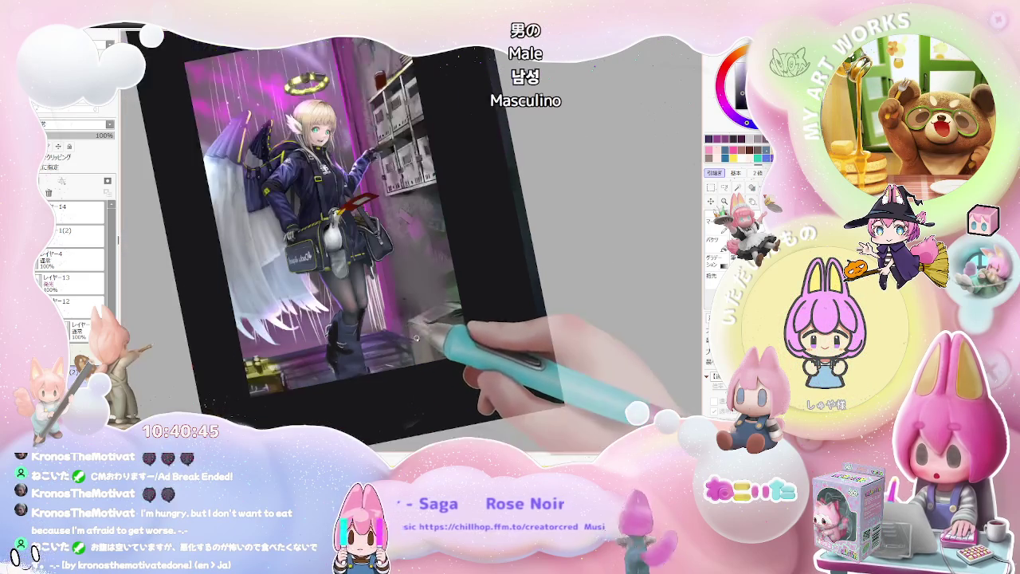
{"action": "key", "text": "ctrl+minus"}
{"action": "scroll", "coordinate": [401, 254], "scroll_direction": "up", "scroll_amount": 2}
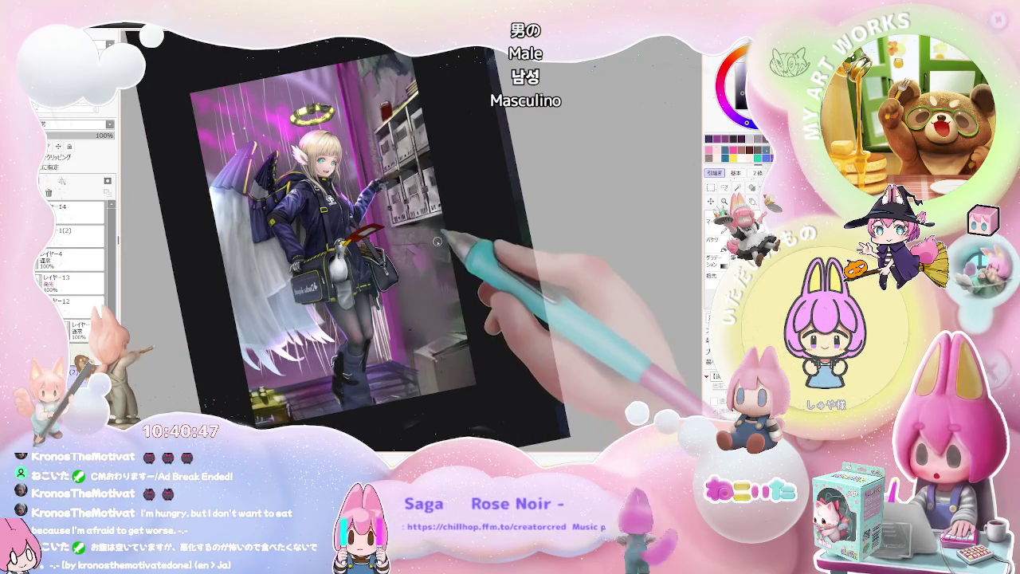
{"action": "key", "text": "Home"}
{"action": "scroll", "coordinate": [399, 263], "scroll_direction": "down", "scroll_amount": 2}
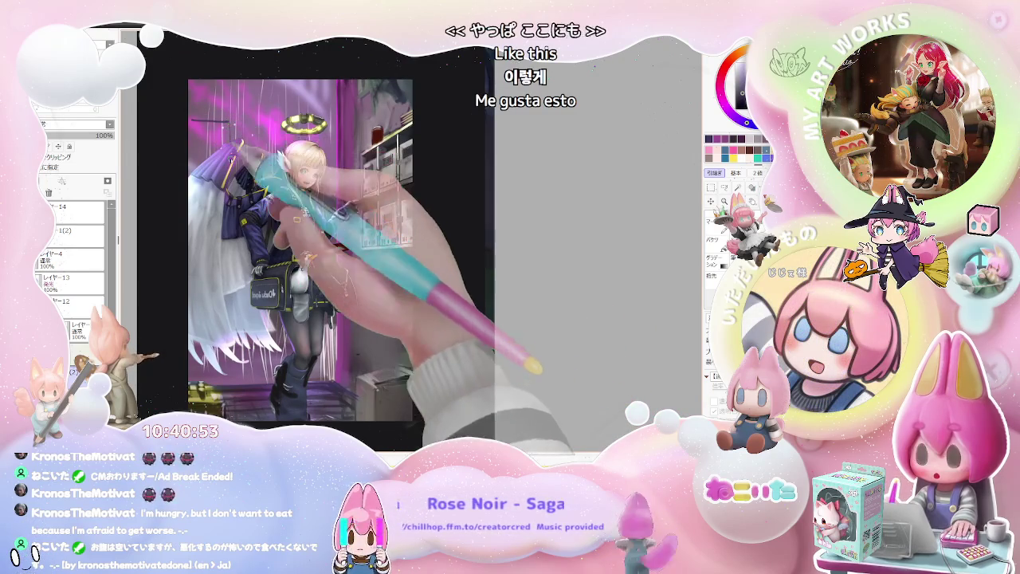
Step: Flip the painting horizontally and zoom out to check the mirrored composition
{"action": "key", "text": "Insert"}
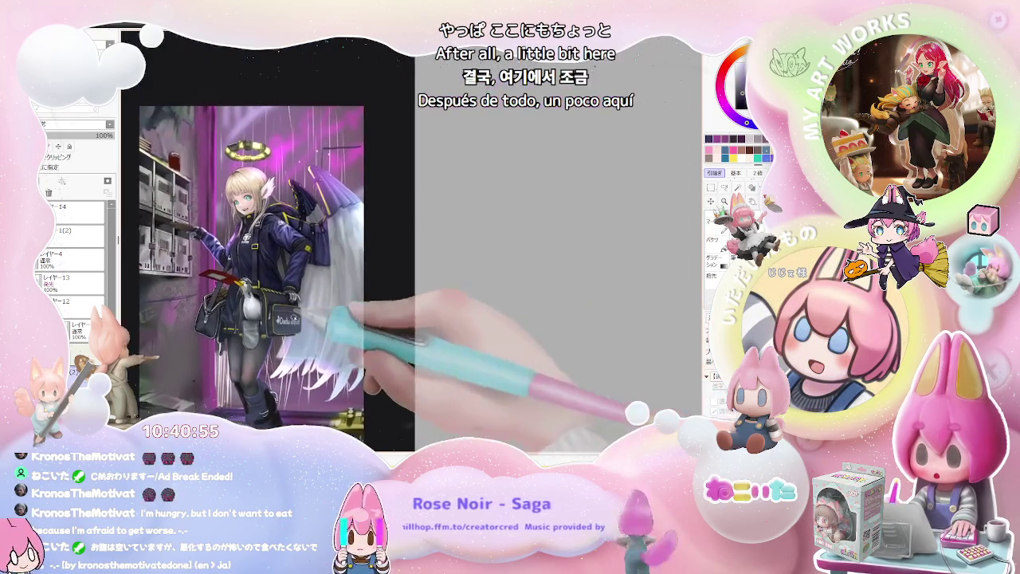
{"action": "scroll", "coordinate": [327, 155], "scroll_direction": "up", "scroll_amount": 1}
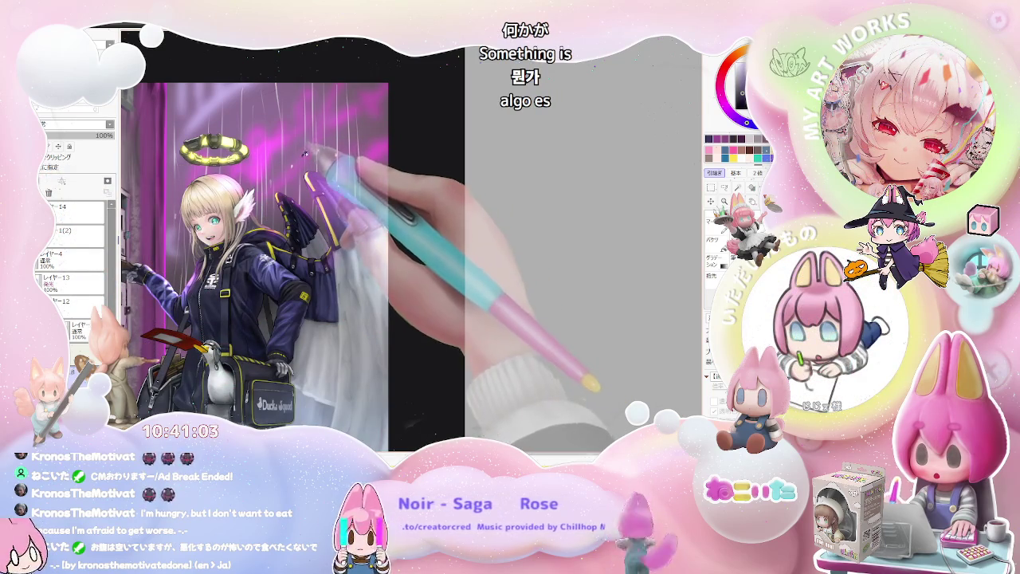
{"action": "key", "text": "ctrl+minus"}
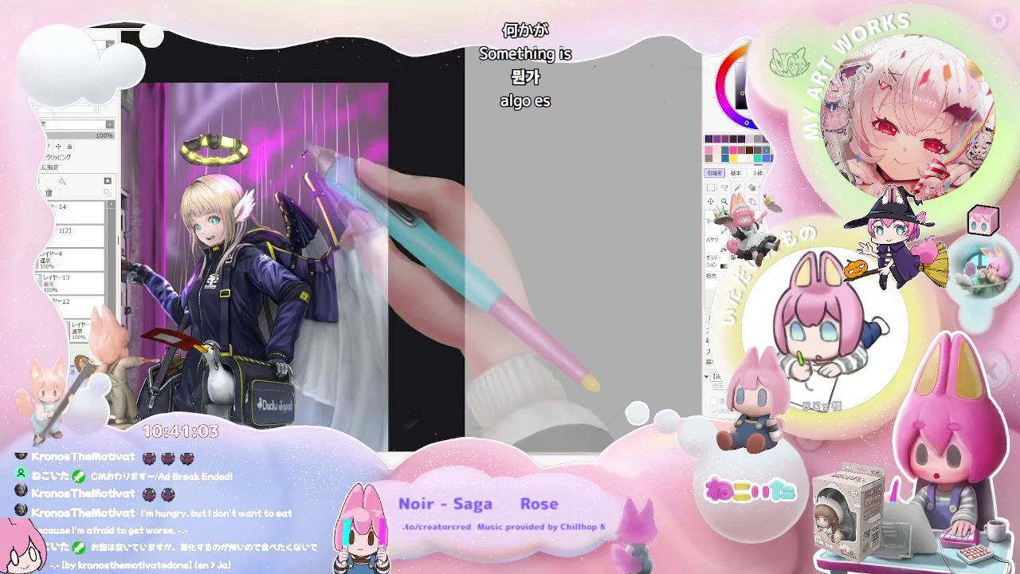
{"action": "key", "text": "ctrl+minus"}
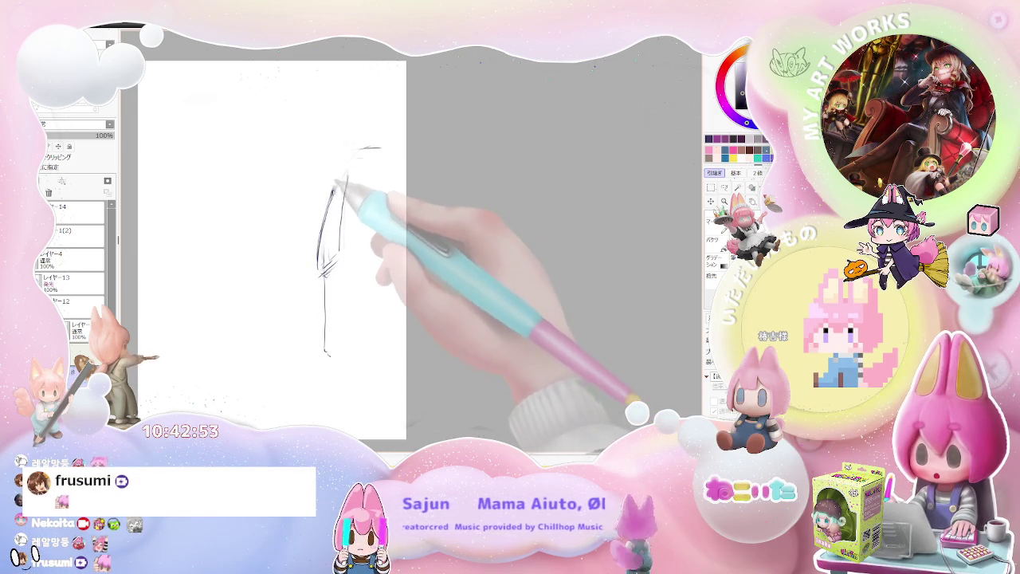
Step: Sketch the outline's curved top, inner vertical line and bottom edge, then fill it grey
{"action": "left_click_drag", "start_coordinate": [343, 177], "coordinate": [401, 147]}
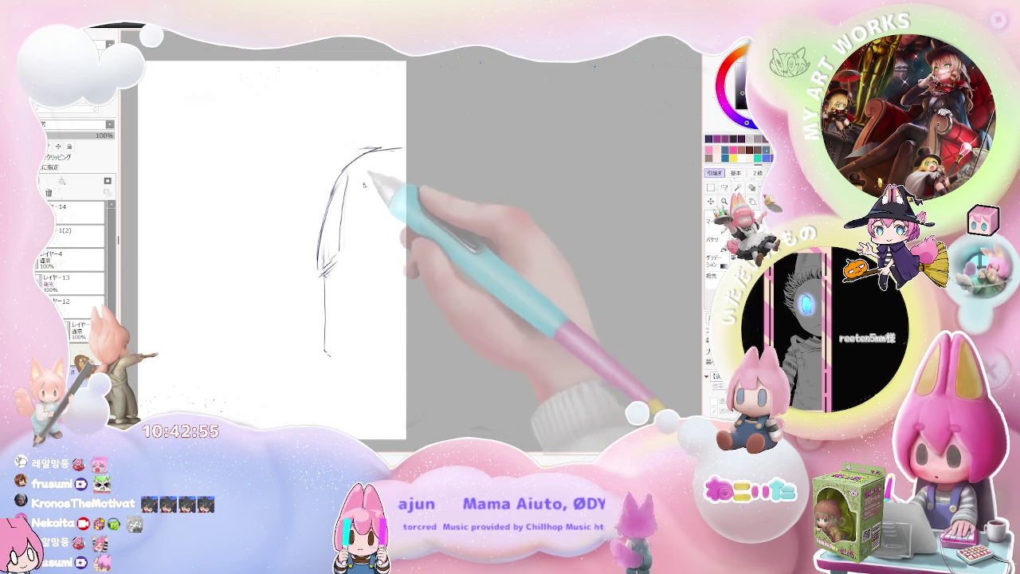
{"action": "left_click_drag", "start_coordinate": [354, 177], "coordinate": [358, 241]}
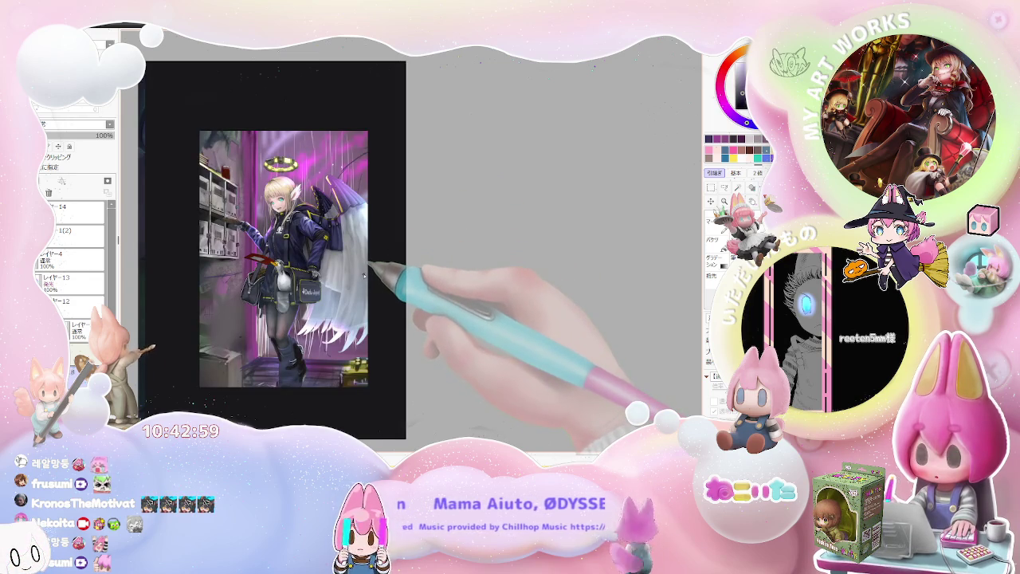
{"action": "key", "text": "bracketright"}
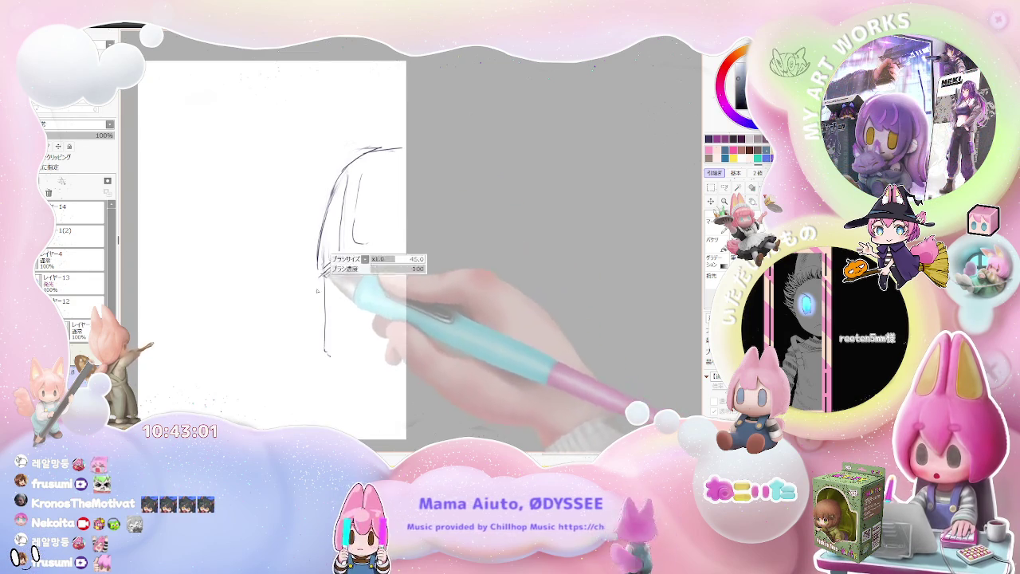
{"action": "left_click_drag", "start_coordinate": [323, 351], "coordinate": [405, 349]}
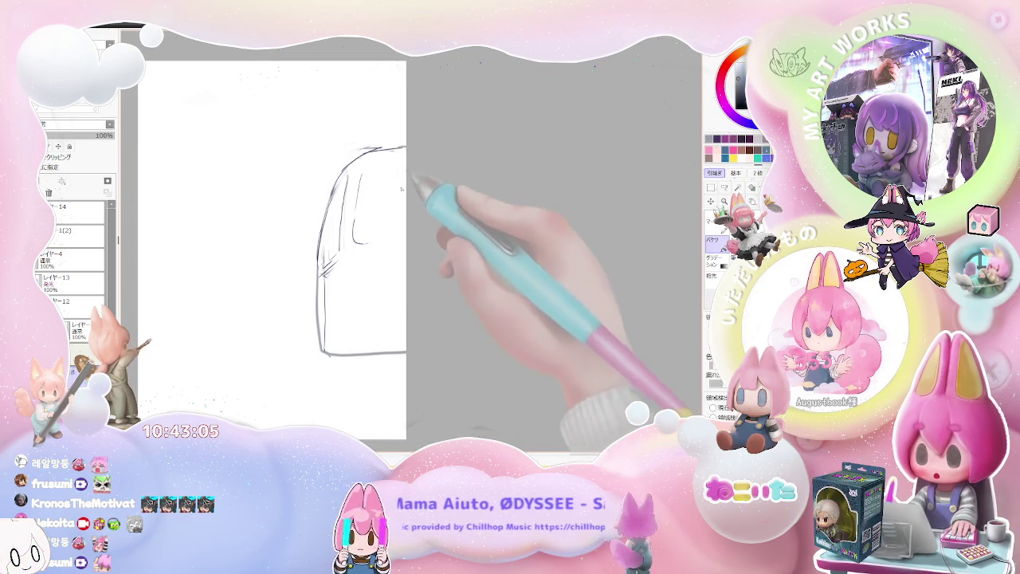
{"action": "left_click", "coordinate": [399, 237]}
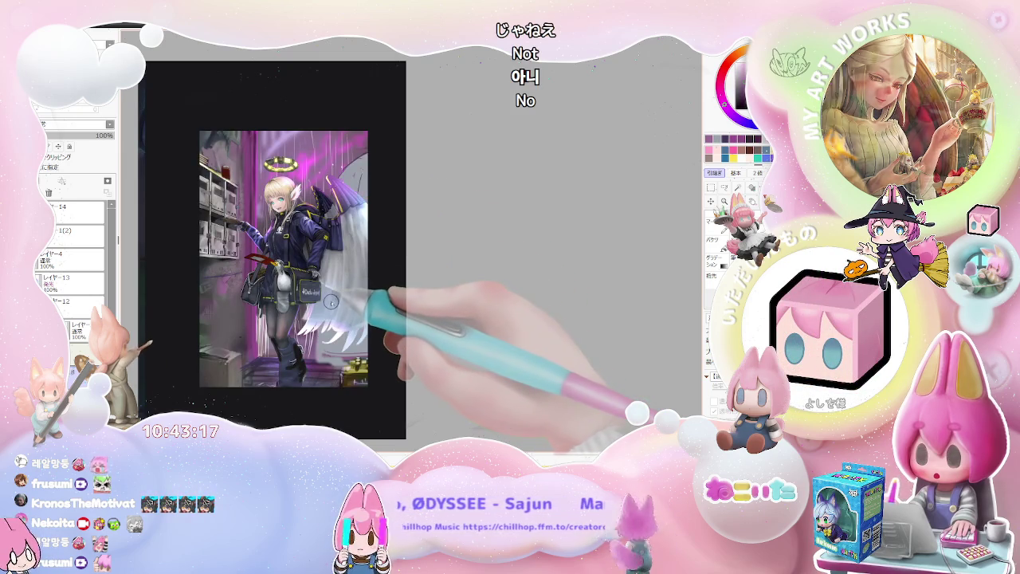
Step: Select the wing on the girl's right with a rectangle selection, scale it down and nudge it slightly up
{"action": "left_click", "coordinate": [712, 190]}
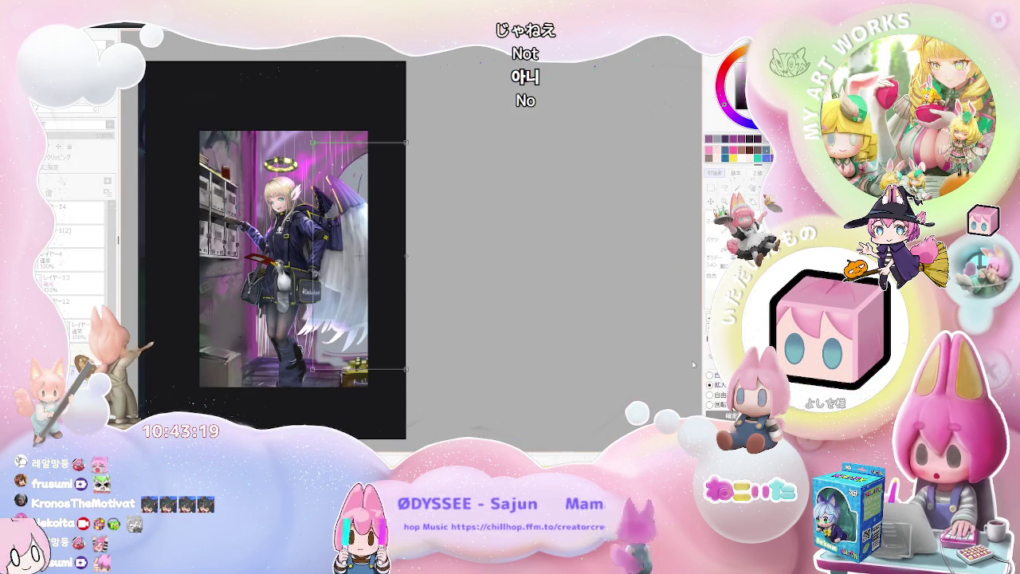
{"action": "left_click_drag", "start_coordinate": [407, 143], "coordinate": [375, 205]}
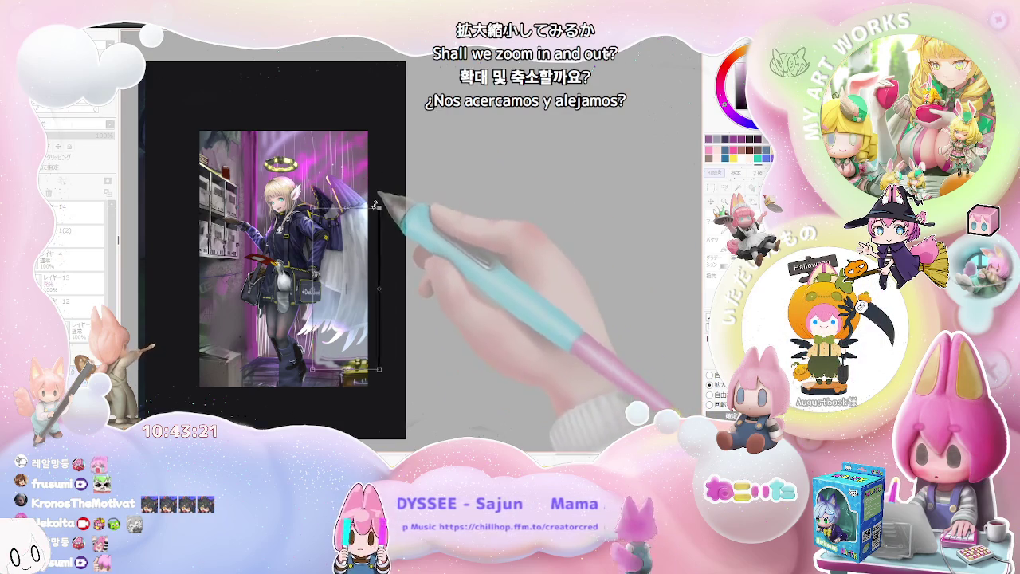
{"action": "left_click_drag", "start_coordinate": [350, 285], "coordinate": [353, 236]}
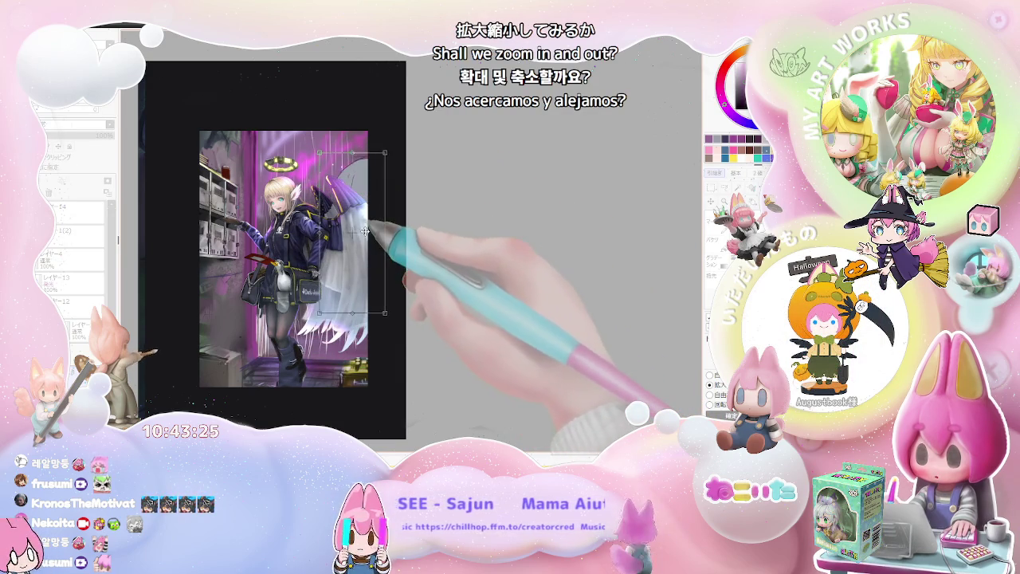
{"action": "key", "text": "Return"}
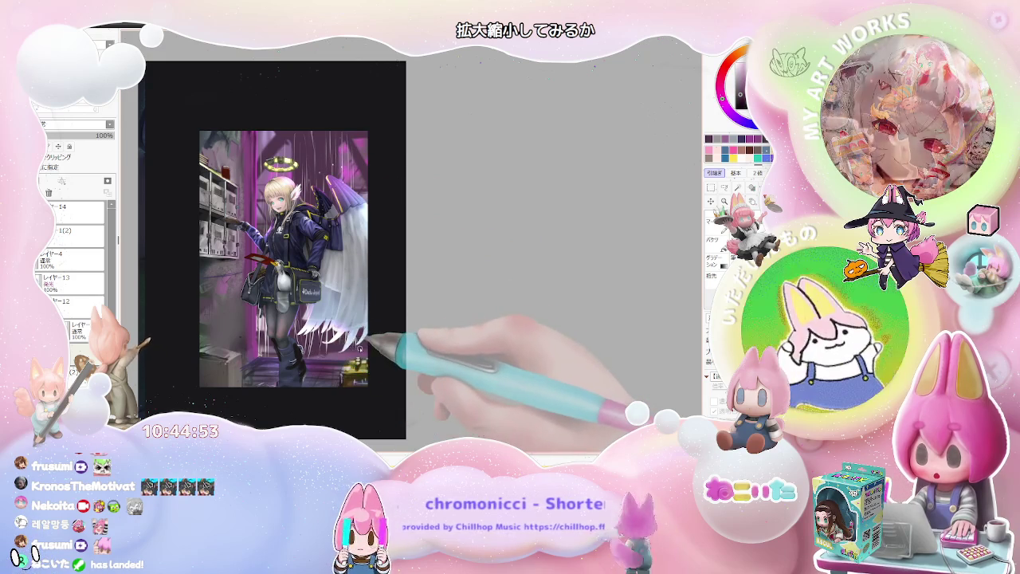
Step: Fit the whole illustration in view, zoom in and back out, then select layer 12 at 32% opacity
{"action": "scroll", "coordinate": [358, 348], "scroll_direction": "down", "scroll_amount": 2}
{"action": "scroll", "coordinate": [360, 349], "scroll_direction": "up", "scroll_amount": 2}
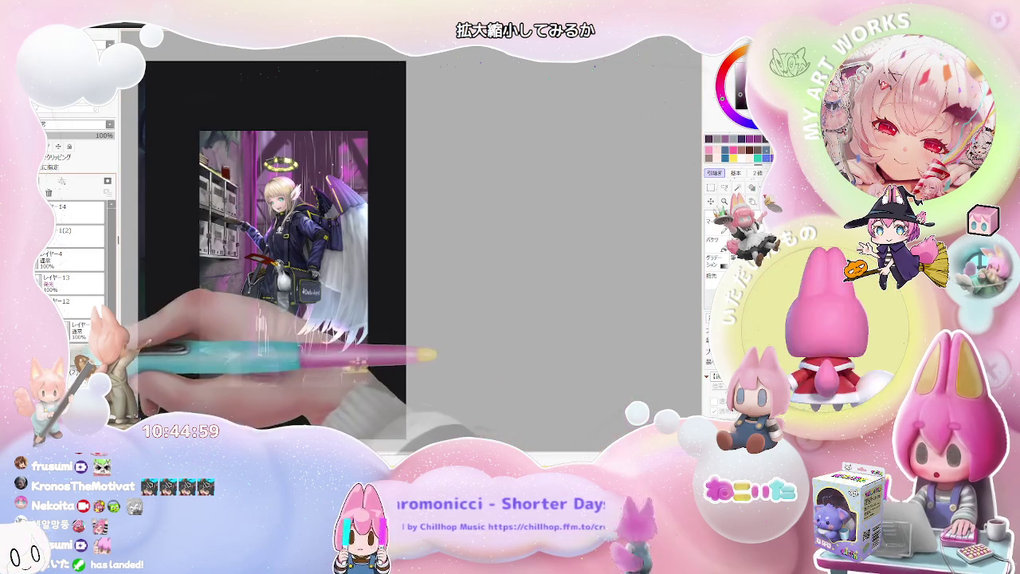
{"action": "scroll", "coordinate": [361, 348], "scroll_direction": "up", "scroll_amount": 1}
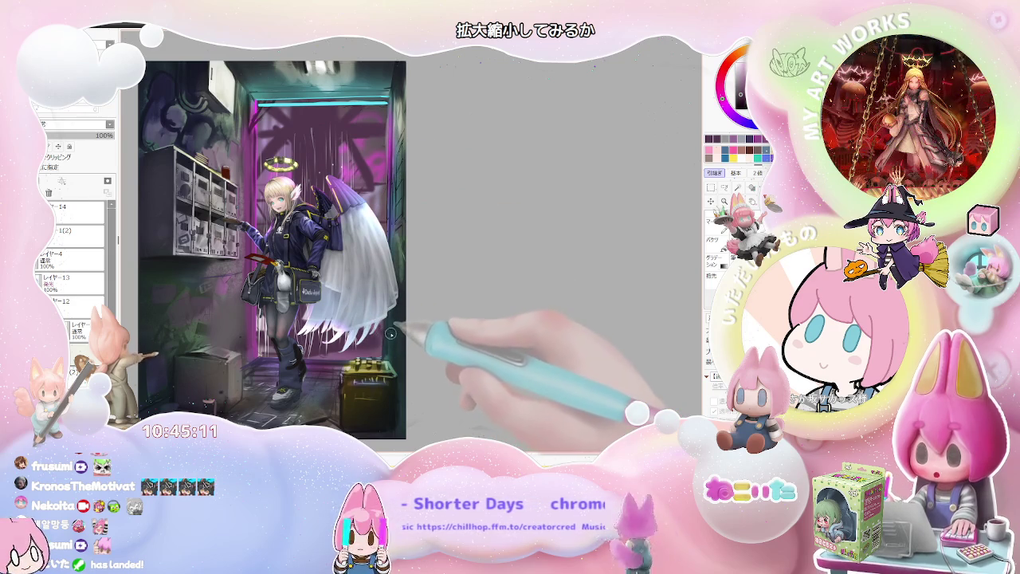
{"action": "scroll", "coordinate": [383, 335], "scroll_direction": "up", "scroll_amount": 1}
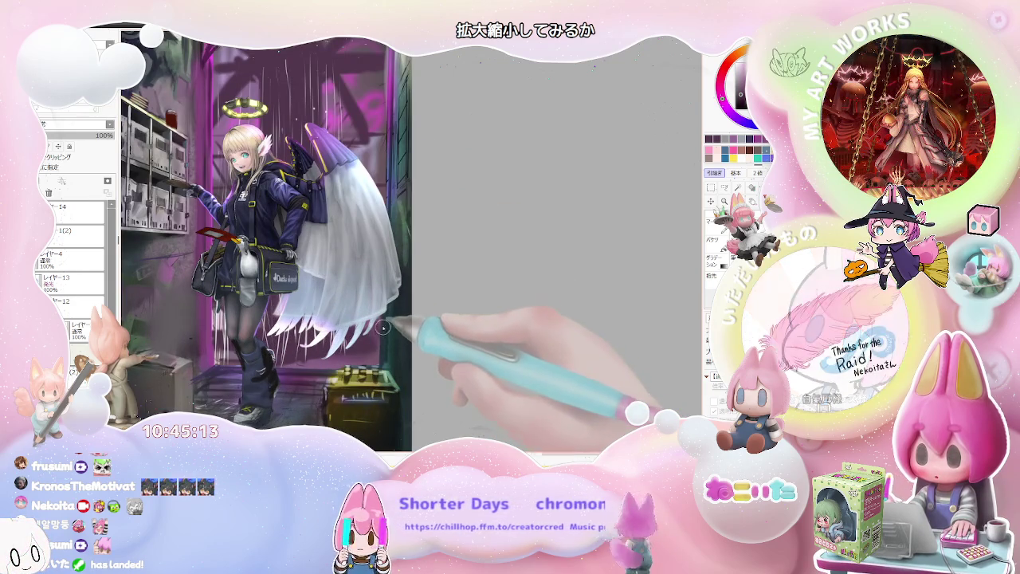
{"action": "scroll", "coordinate": [367, 263], "scroll_direction": "up", "scroll_amount": 2}
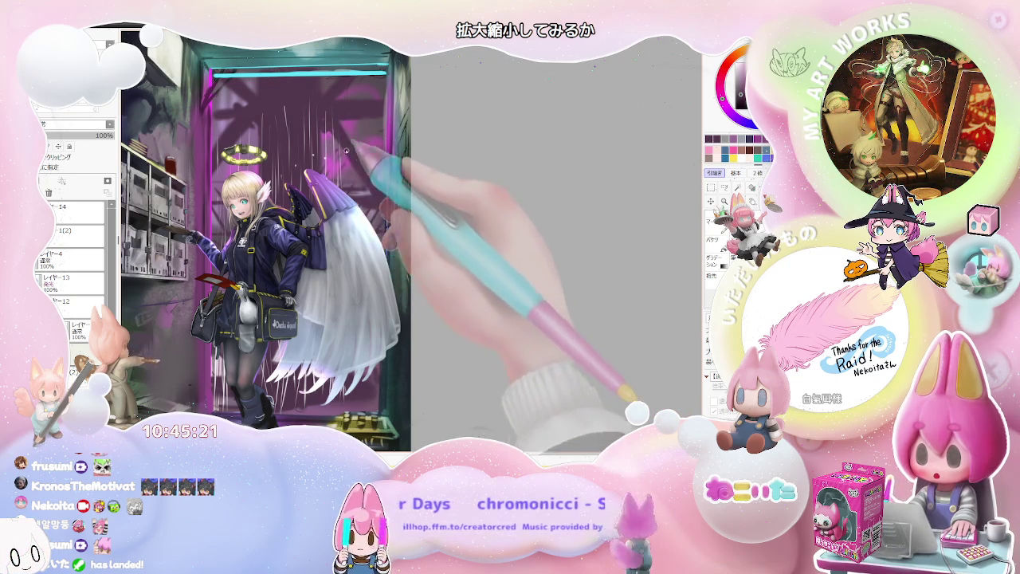
{"action": "key", "text": "ctrl+minus"}
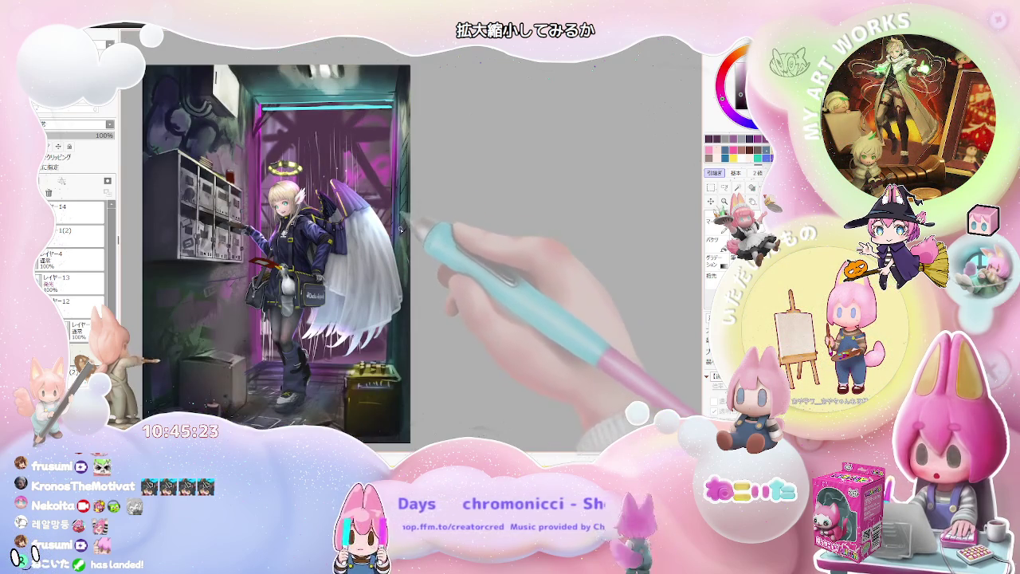
{"action": "key", "text": "ctrl+plus"}
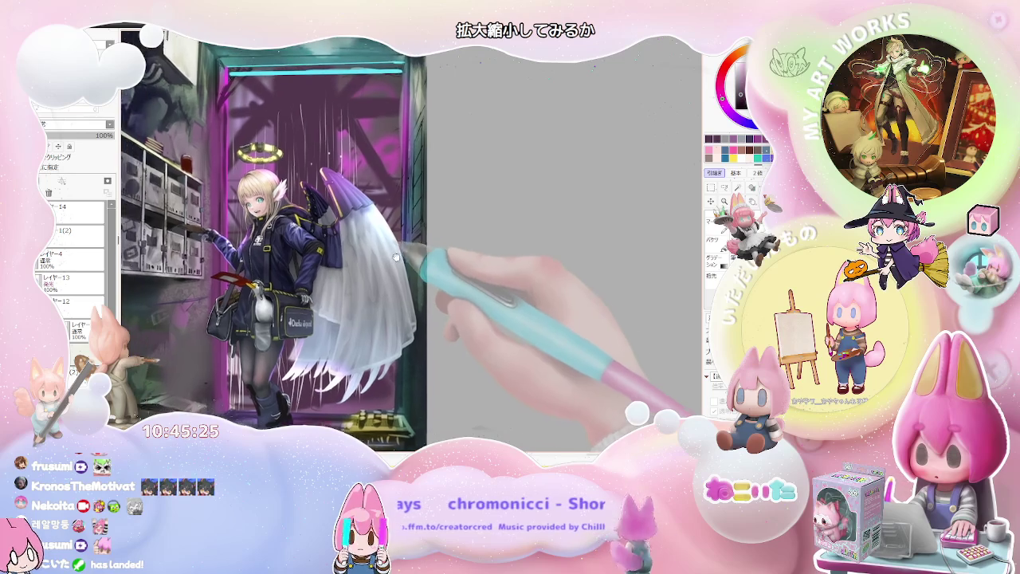
{"action": "key", "text": "ctrl+minus"}
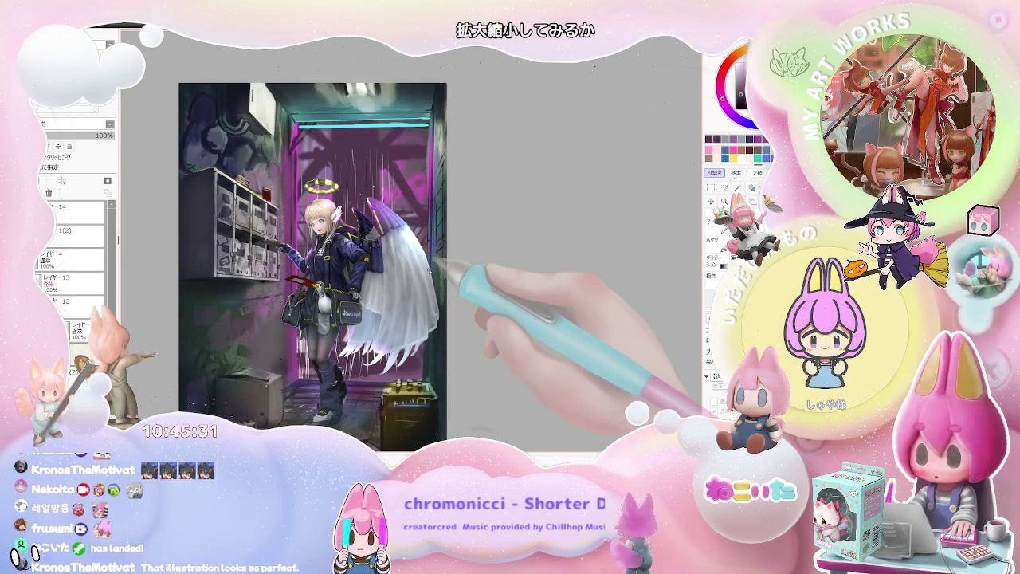
{"action": "left_click", "coordinate": [80, 300]}
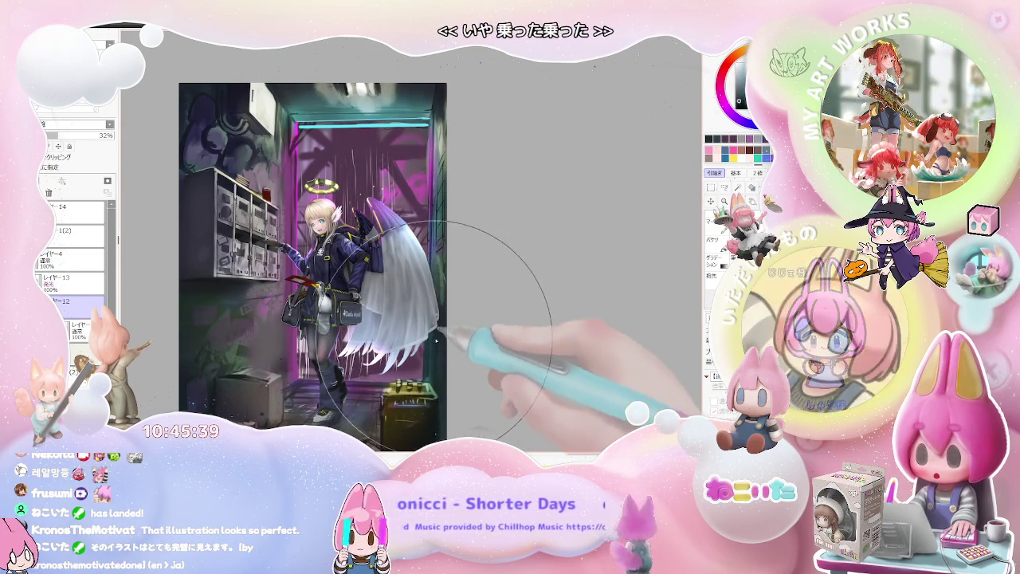
Step: Shrink the brush to size 59 and raise layer 12's opacity from 32% to 73%
{"action": "left_click_drag", "start_coordinate": [430, 351], "coordinate": [441, 328]}
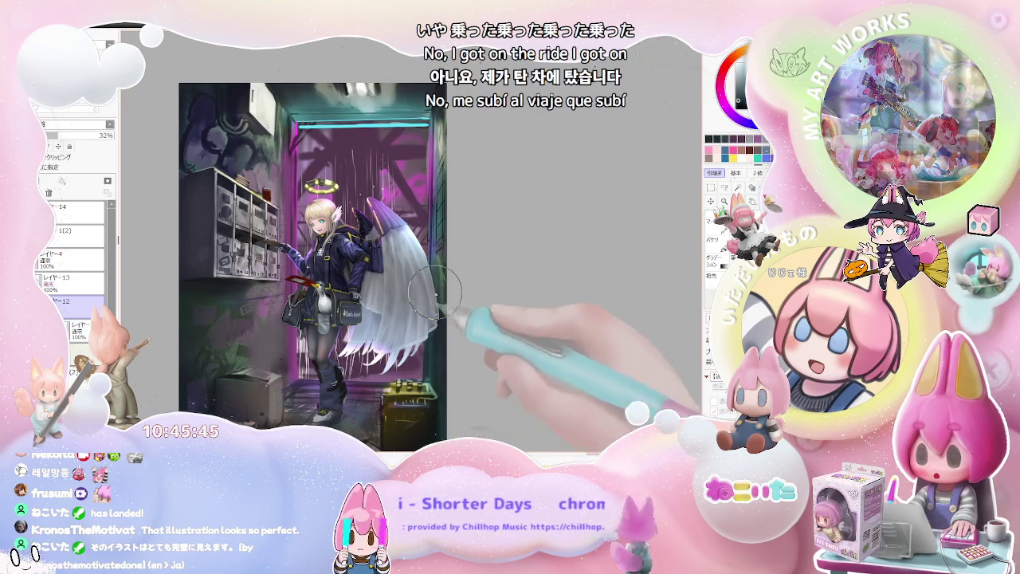
{"action": "left_click_drag", "start_coordinate": [67, 136], "coordinate": [95, 135]}
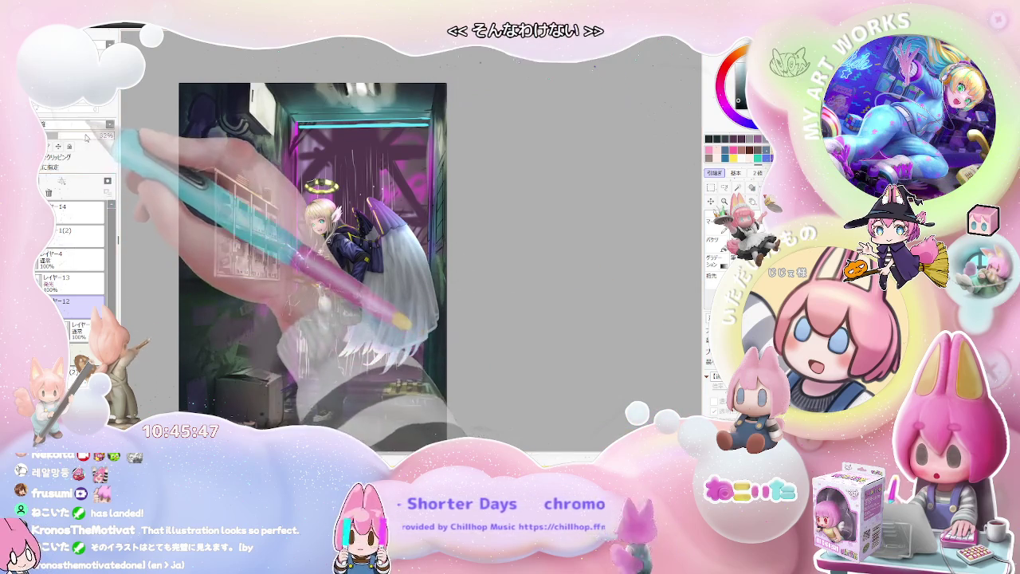
{"action": "left_click_drag", "start_coordinate": [399, 311], "coordinate": [390, 291]}
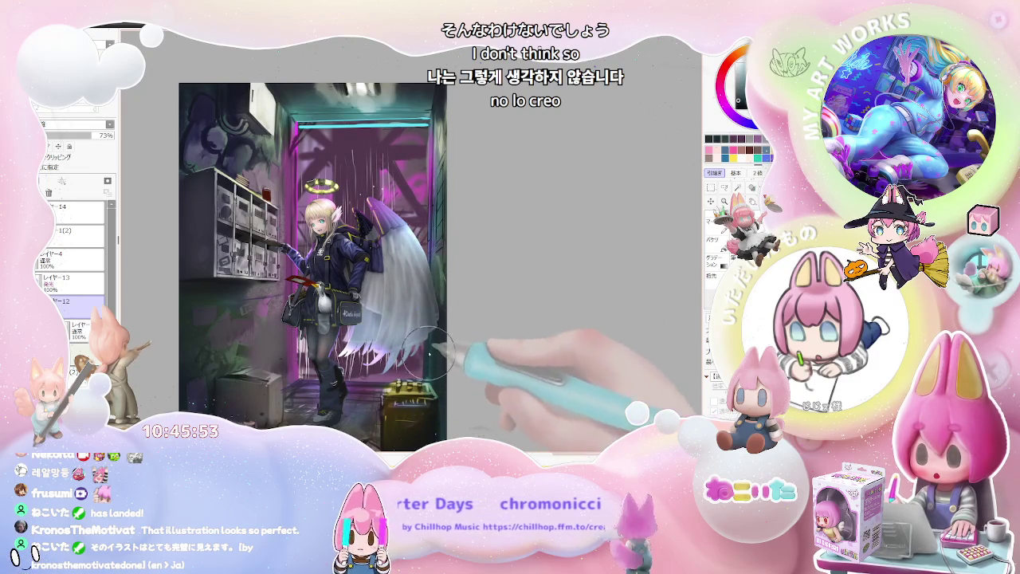
Step: Tilt the canvas to check the painting, then reset the rotation upright and zoom in
{"action": "mouse_move", "coordinate": [434, 363]}
{"action": "left_mouse_down"}
{"action": "mouse_move", "coordinate": [319, 364]}
{"action": "mouse_move", "coordinate": [391, 339]}
{"action": "left_mouse_up"}
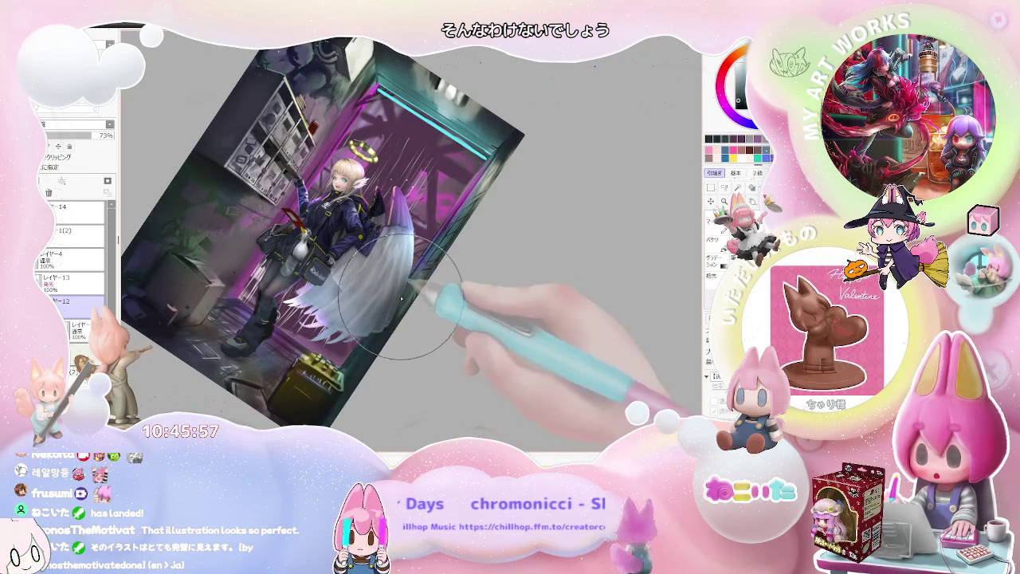
{"action": "key", "text": "Home"}
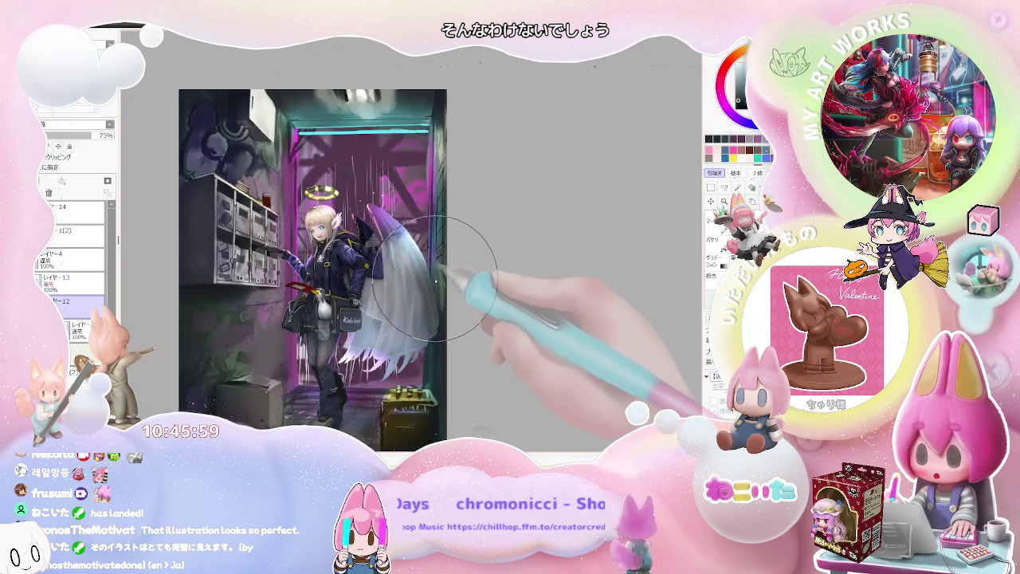
{"action": "scroll", "coordinate": [425, 290], "scroll_direction": "up", "scroll_amount": 1}
{"action": "scroll", "coordinate": [424, 291], "scroll_direction": "up", "scroll_amount": 1}
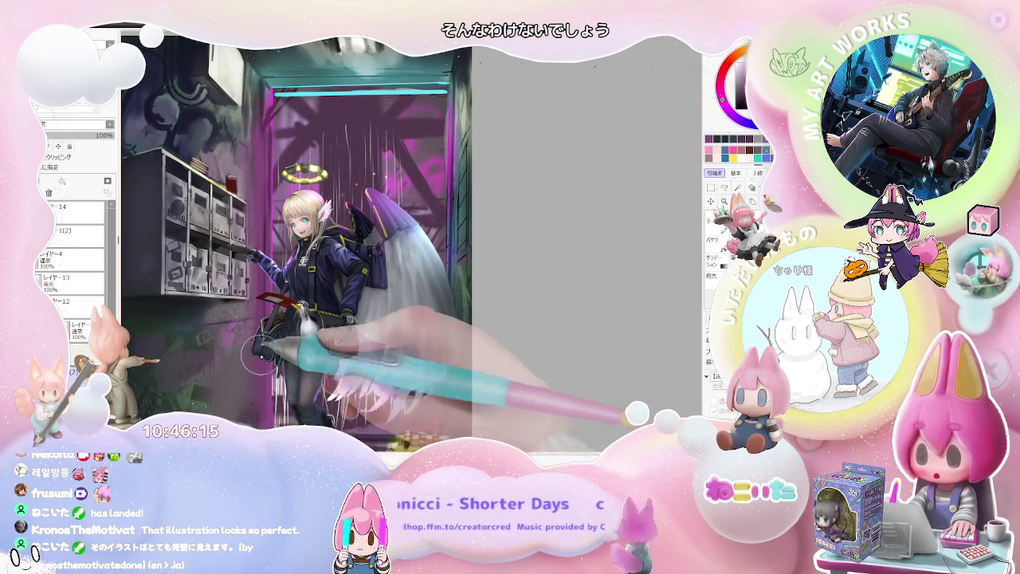
Step: Tilt the canvas counter-clockwise, zoom in and out on the character, then pan and ease back to a slight tilt
{"action": "key", "text": "ctrl+minus"}
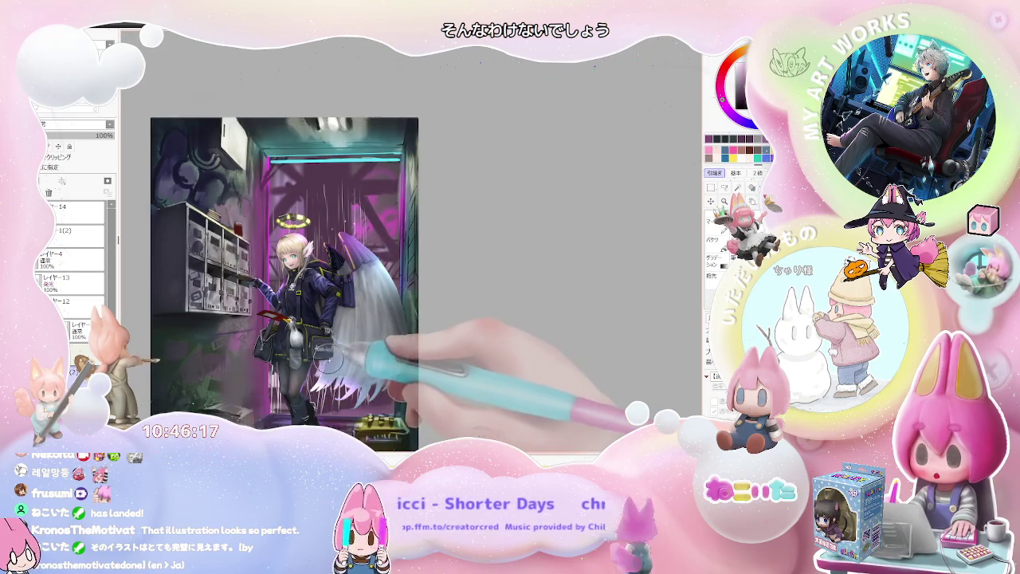
{"action": "left_click_drag", "start_coordinate": [333, 359], "coordinate": [191, 356]}
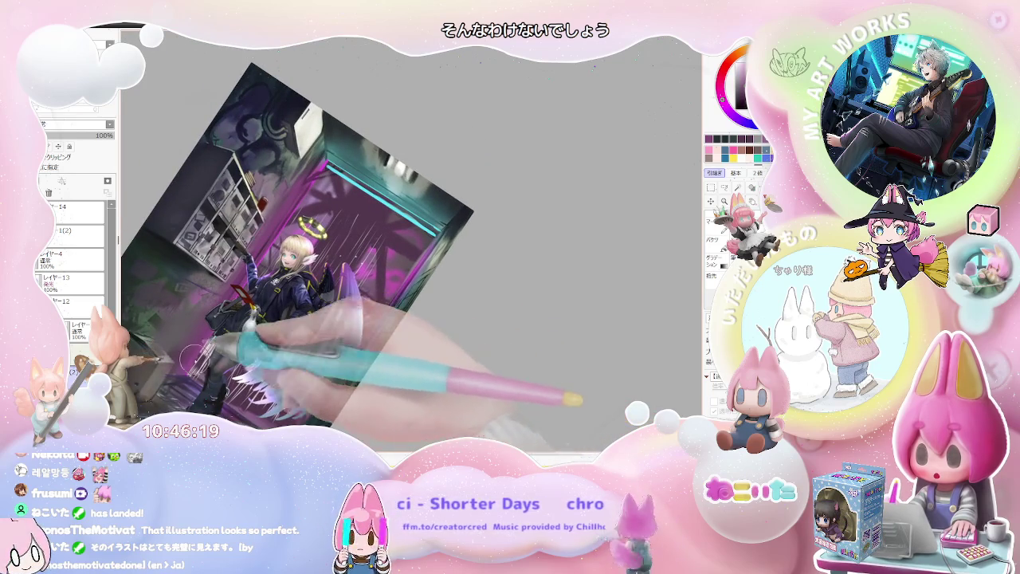
{"action": "key", "text": "ctrl+plus"}
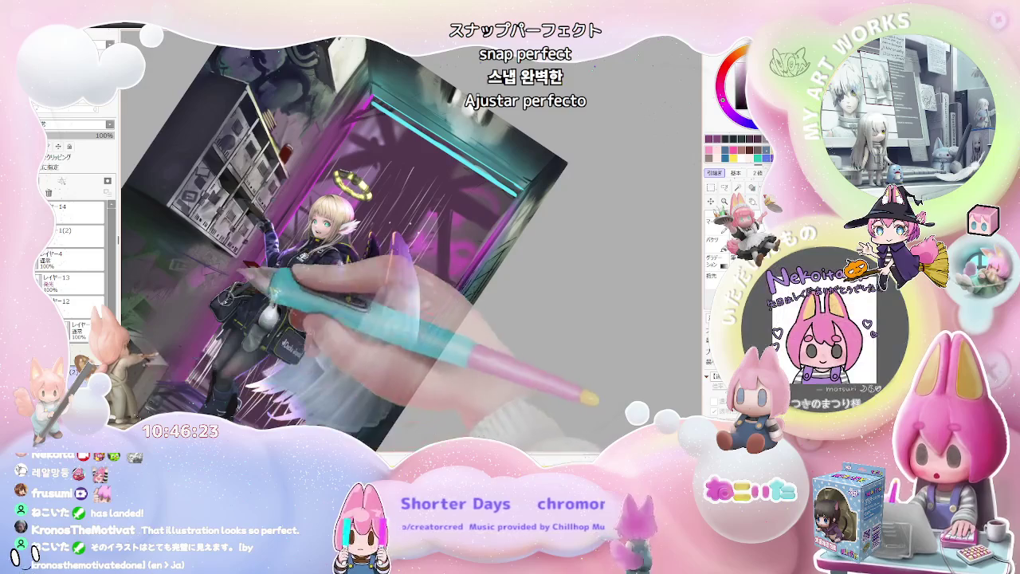
{"action": "key", "text": "ctrl+plus"}
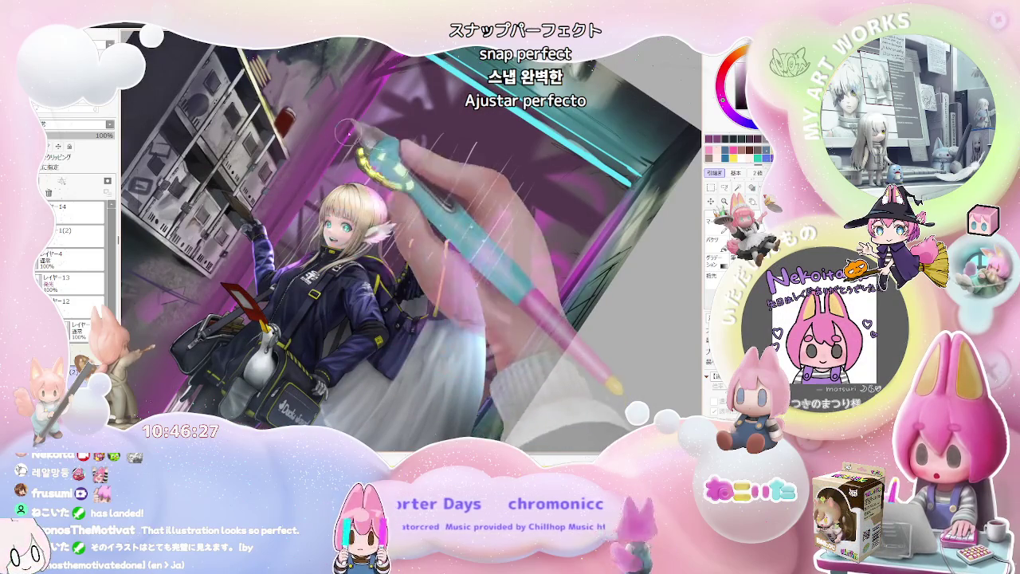
{"action": "key", "text": "ctrl+minus"}
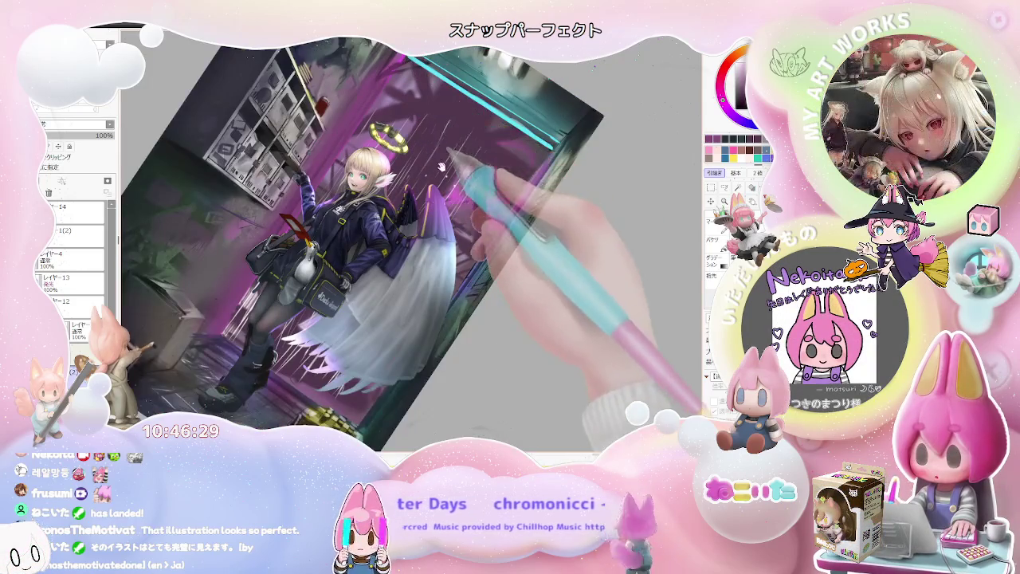
{"action": "key", "text": "End"}
{"action": "key", "text": "End"}
{"action": "key", "text": "End"}
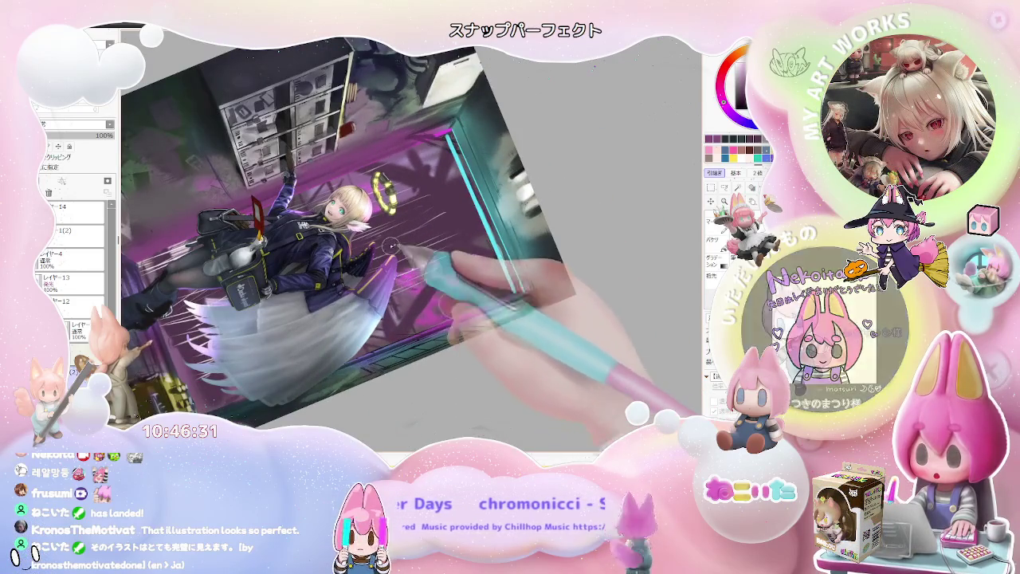
{"action": "key", "text": "ctrl+plus"}
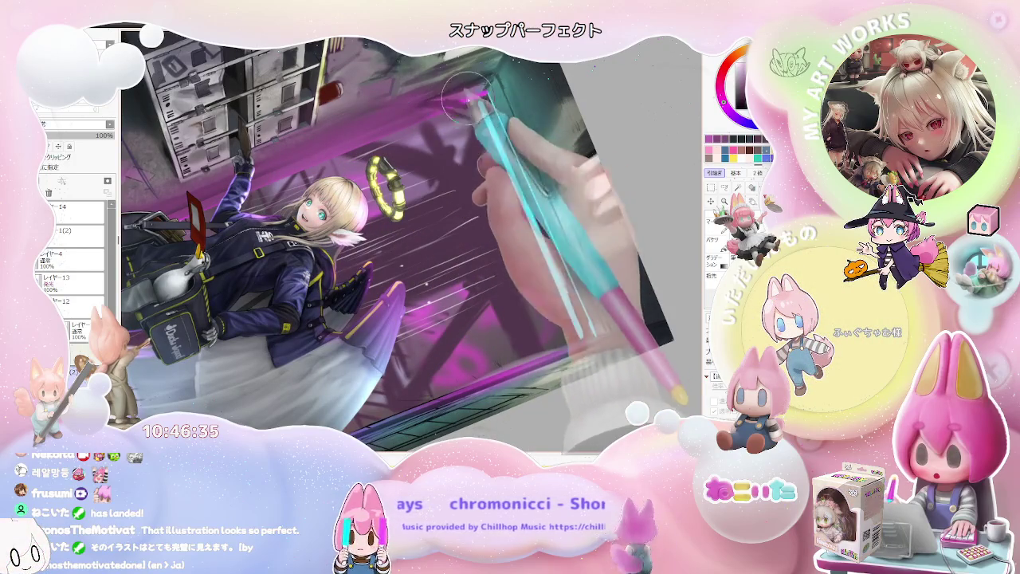
{"action": "key", "text": "ctrl+minus"}
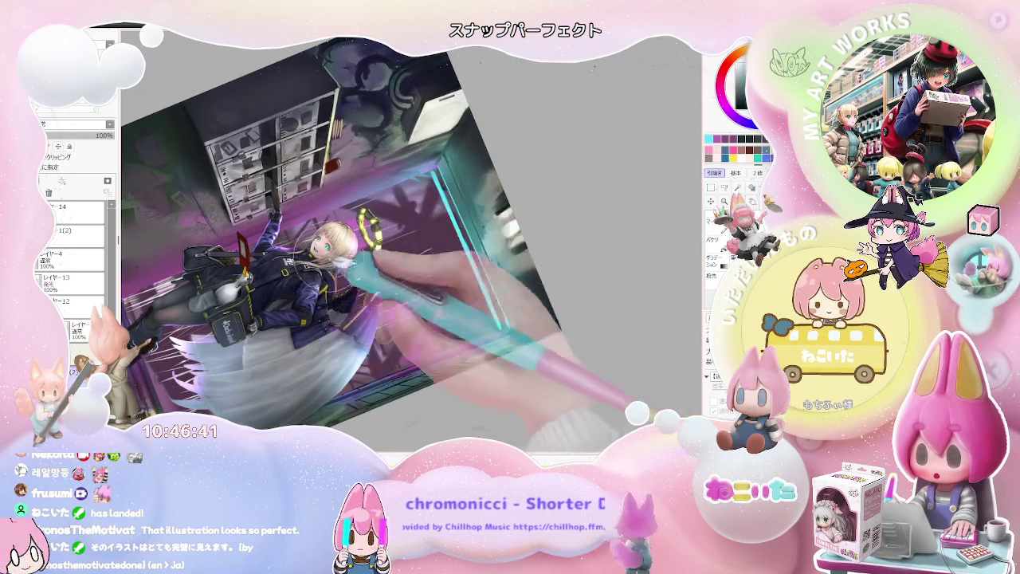
{"action": "left_click_drag", "start_coordinate": [367, 263], "coordinate": [423, 335]}
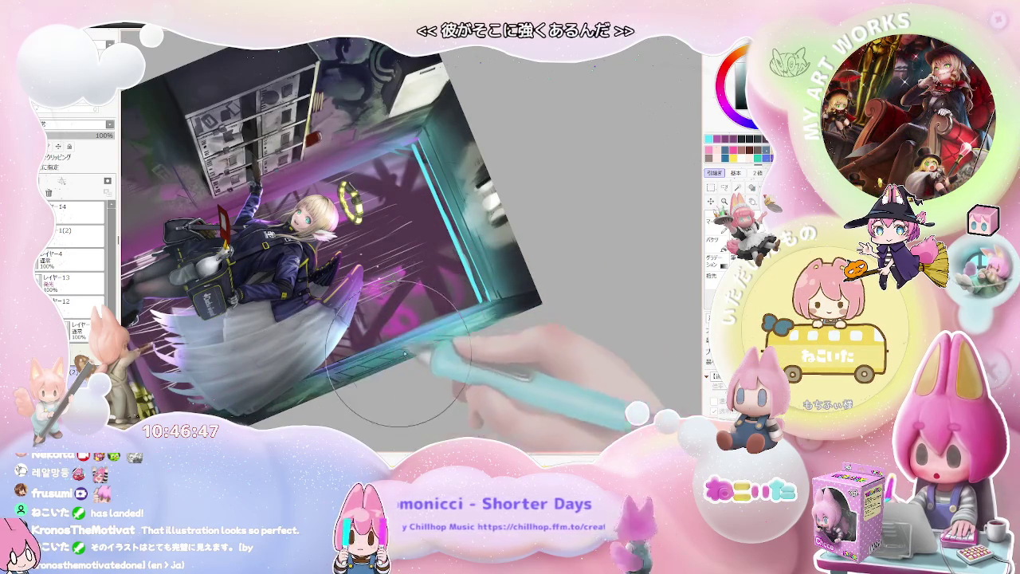
{"action": "mouse_move", "coordinate": [350, 239]}
{"action": "left_mouse_down"}
{"action": "mouse_move", "coordinate": [449, 366]}
{"action": "mouse_move", "coordinate": [411, 252]}
{"action": "left_mouse_up"}
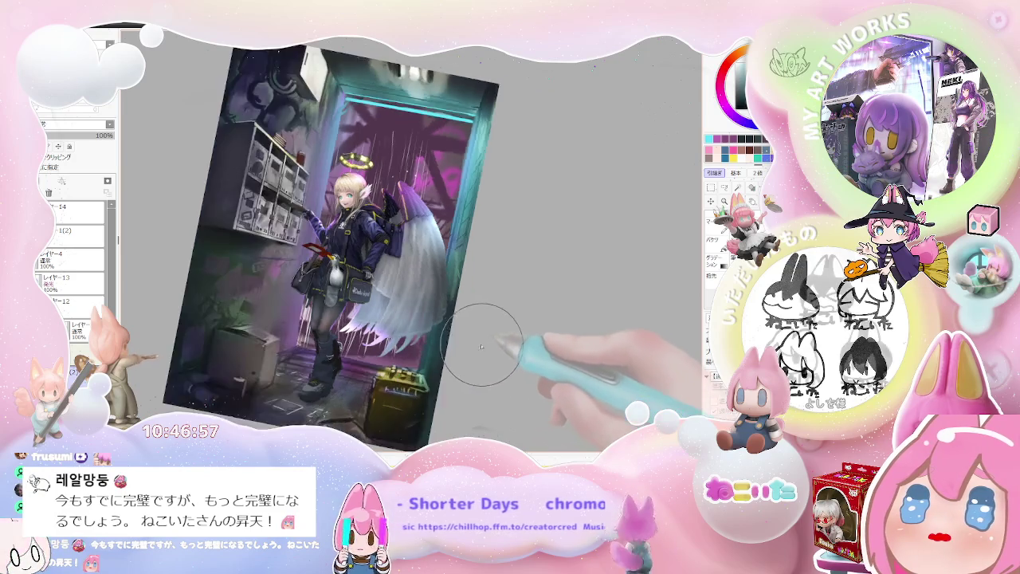
Step: Rotate and zoom around the mailboxes, then turn the view upright and zoom onto the girl posting the letter
{"action": "left_click_drag", "start_coordinate": [476, 371], "coordinate": [414, 303]}
{"action": "scroll", "coordinate": [330, 232], "scroll_direction": "up", "scroll_amount": 5}
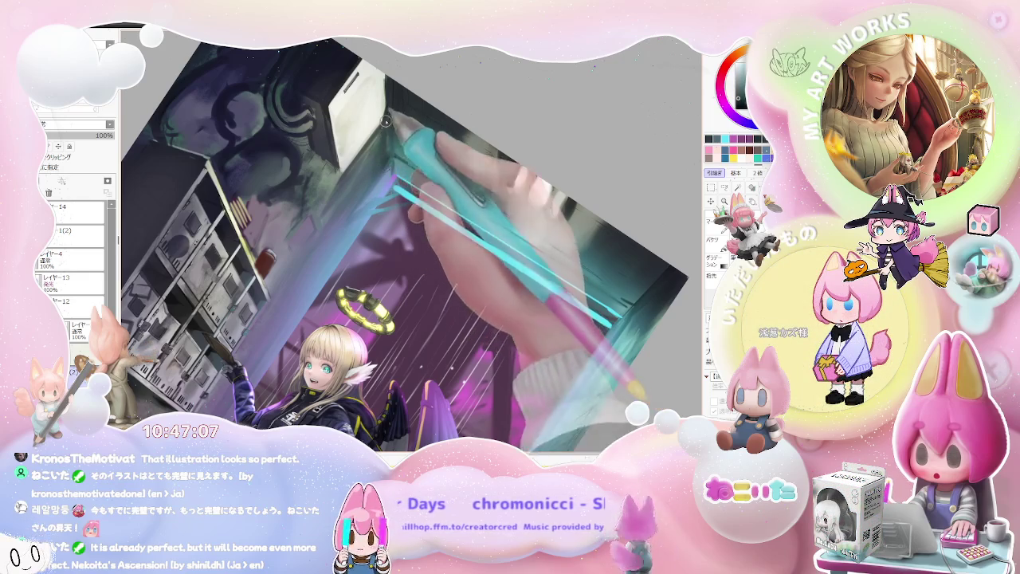
{"action": "key", "text": "ctrl+minus"}
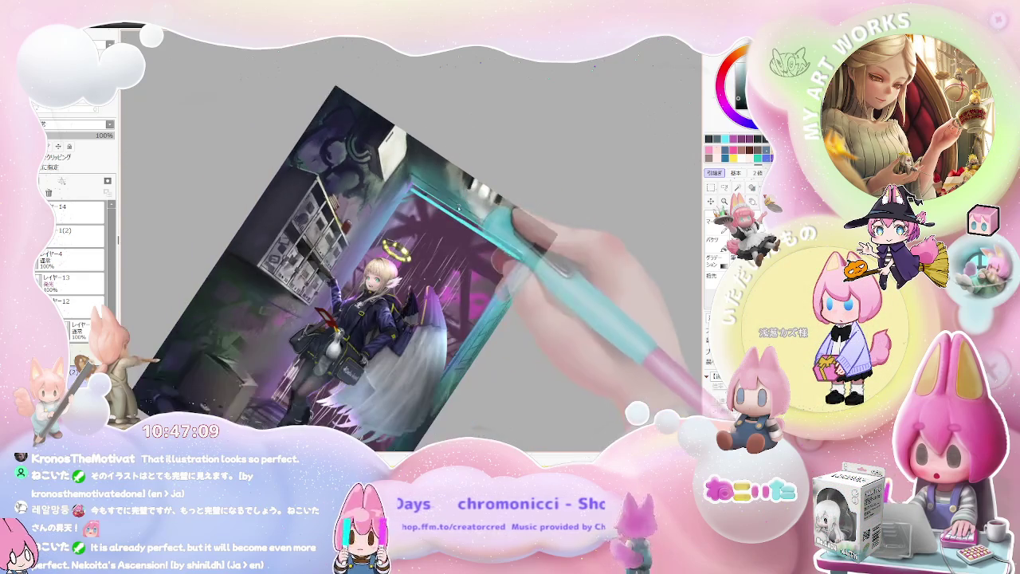
{"action": "key", "text": "ctrl+minus"}
{"action": "key", "text": "End"}
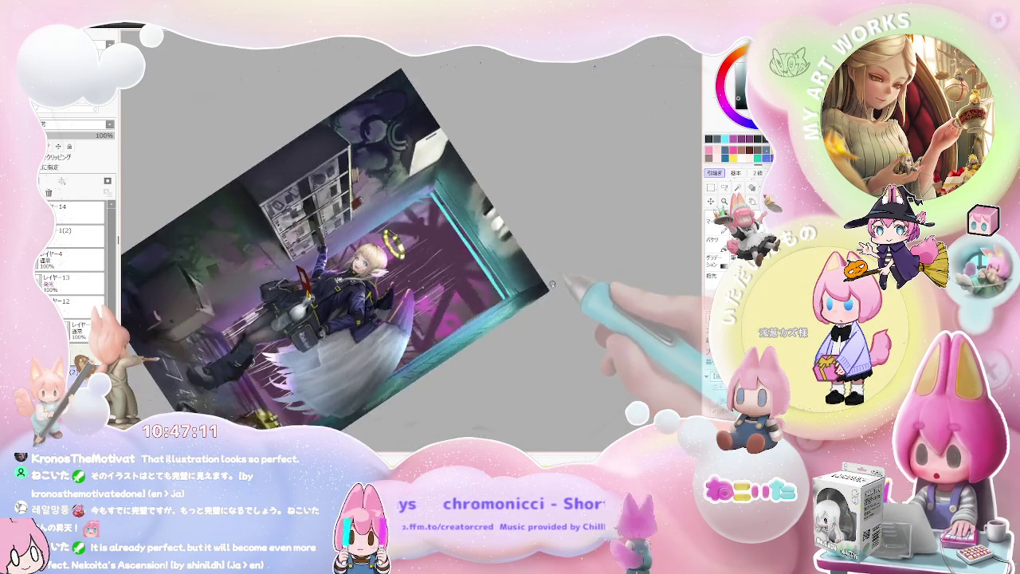
{"action": "key", "text": "End"}
{"action": "key", "text": "ctrl+plus"}
{"action": "key", "text": "ctrl+plus"}
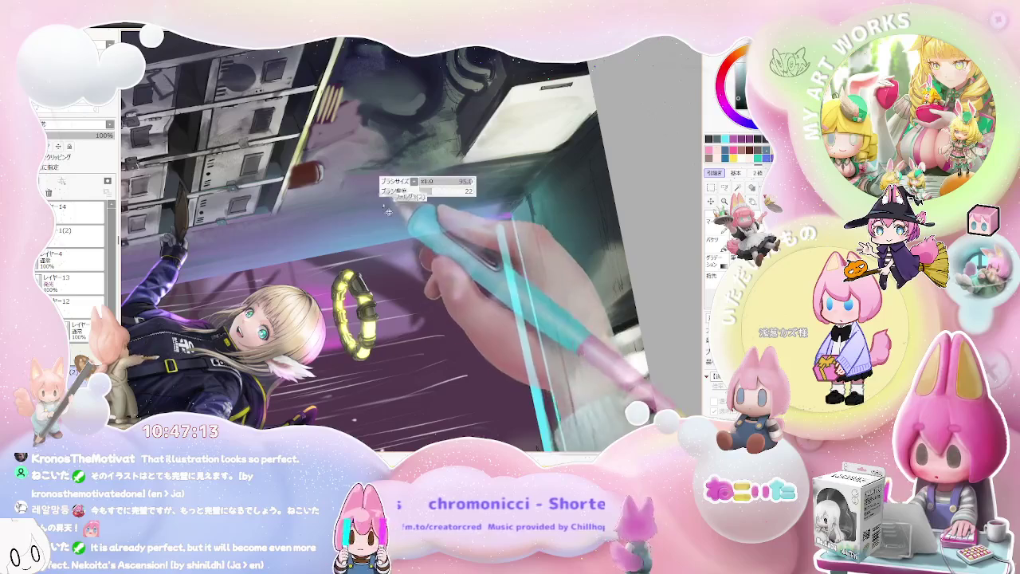
{"action": "left_click_drag", "start_coordinate": [533, 182], "coordinate": [385, 233]}
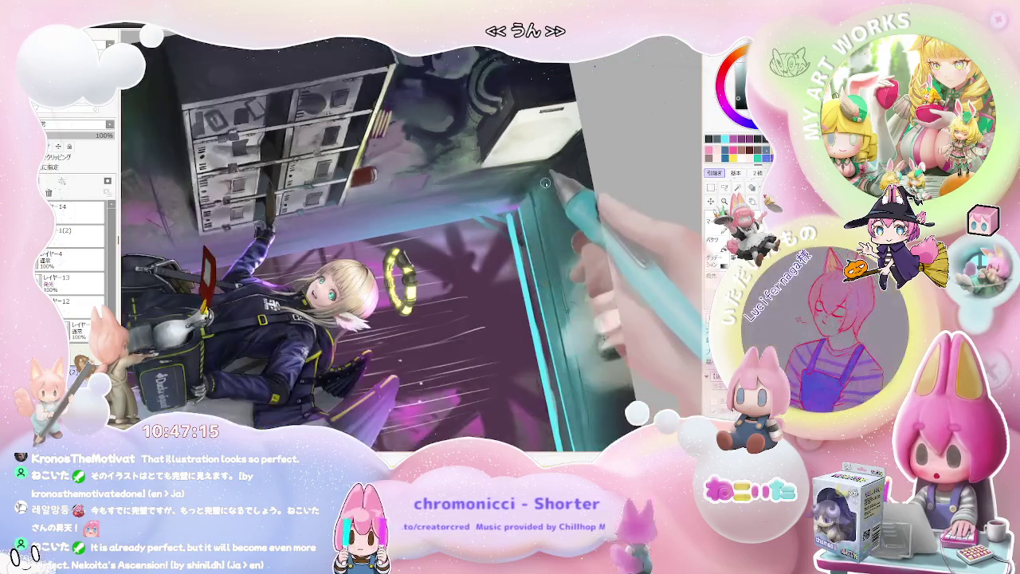
{"action": "scroll", "coordinate": [385, 233], "scroll_direction": "up", "scroll_amount": 3}
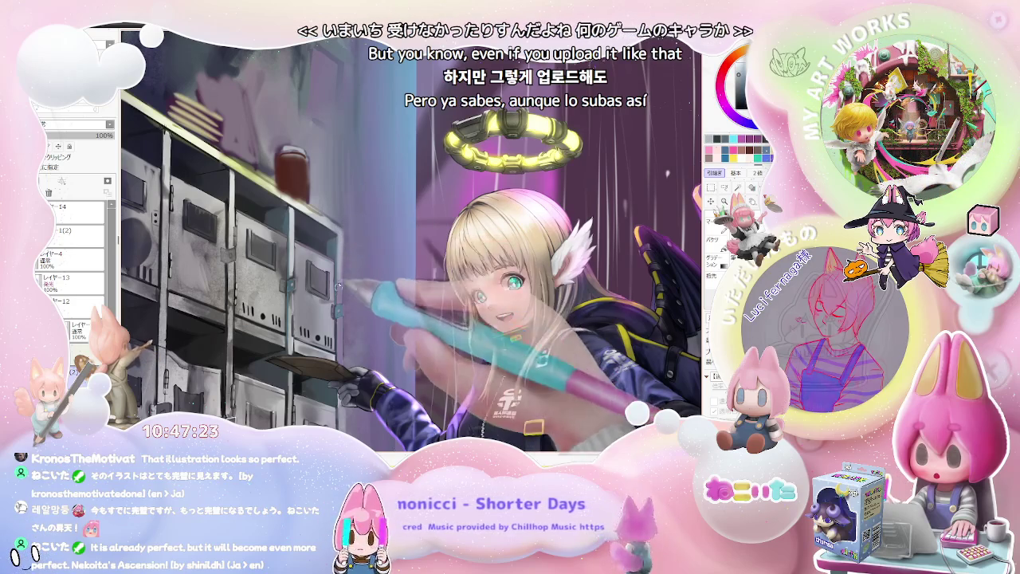
{"action": "scroll", "coordinate": [339, 240], "scroll_direction": "down", "scroll_amount": 2}
{"action": "scroll", "coordinate": [362, 266], "scroll_direction": "down", "scroll_amount": 1}
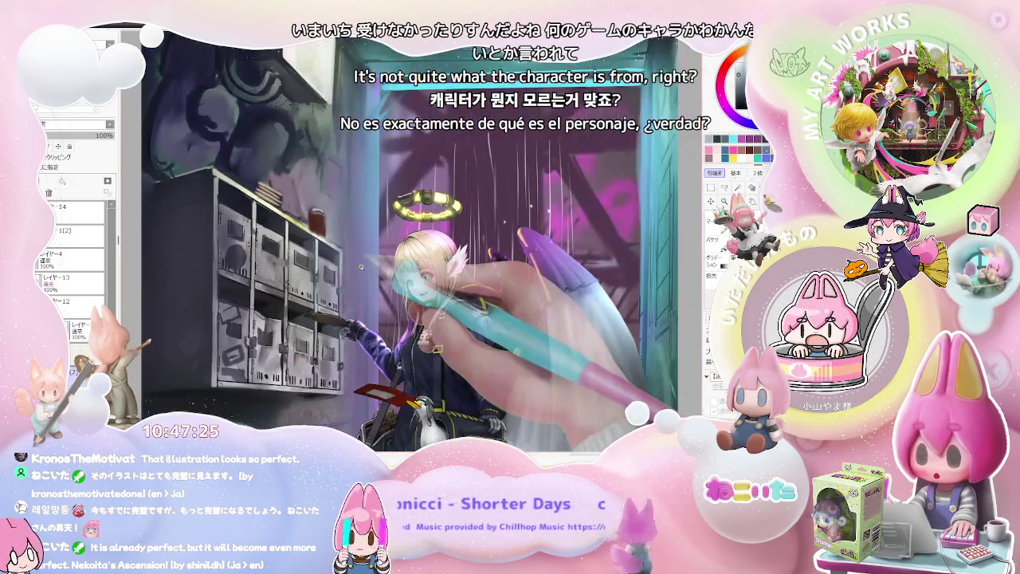